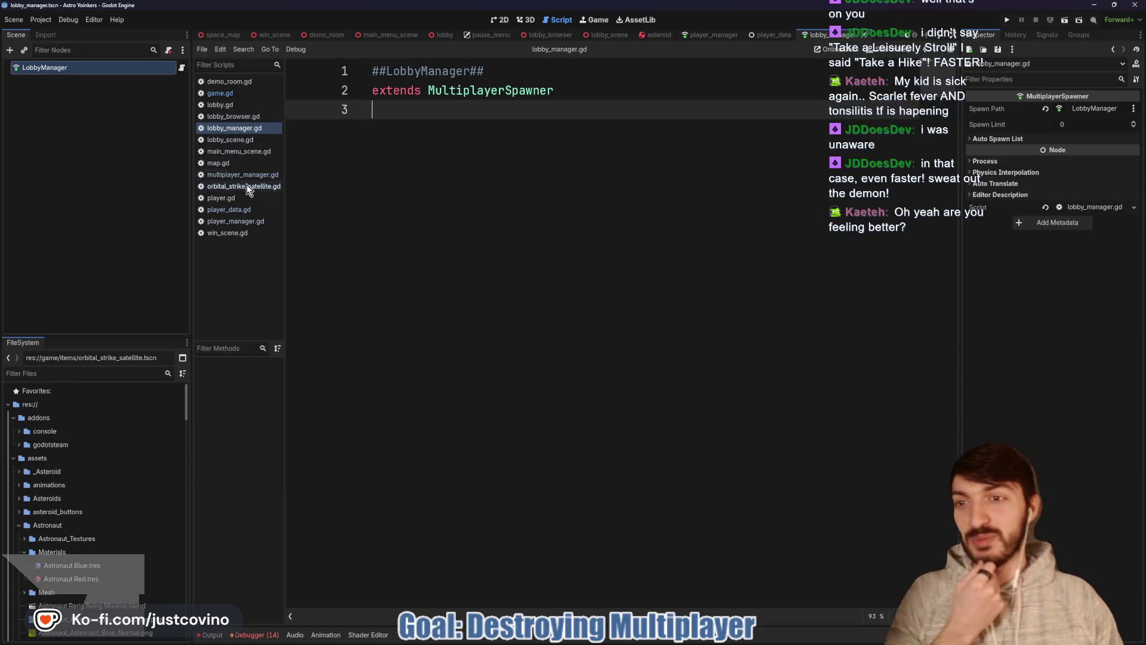
Skim multiplayer_manager.gd from the top, then add blank lines under lobby_manager.gd's extends line.
click(241, 175)
scroll(505, 231, up, 5)
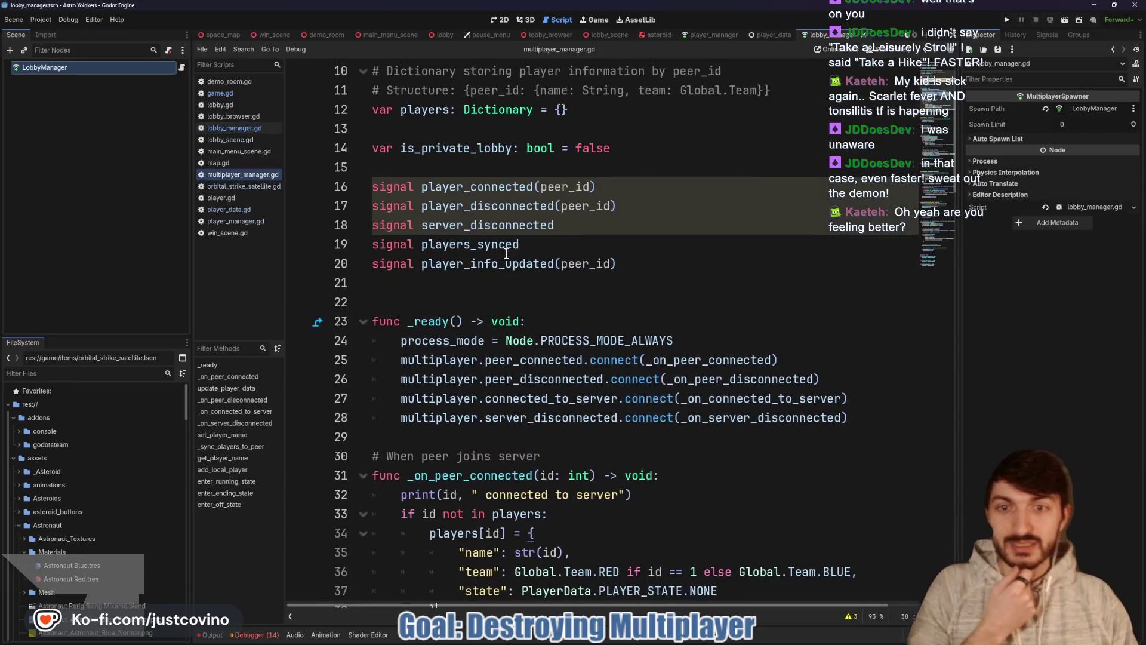
scroll(482, 272, up, 1)
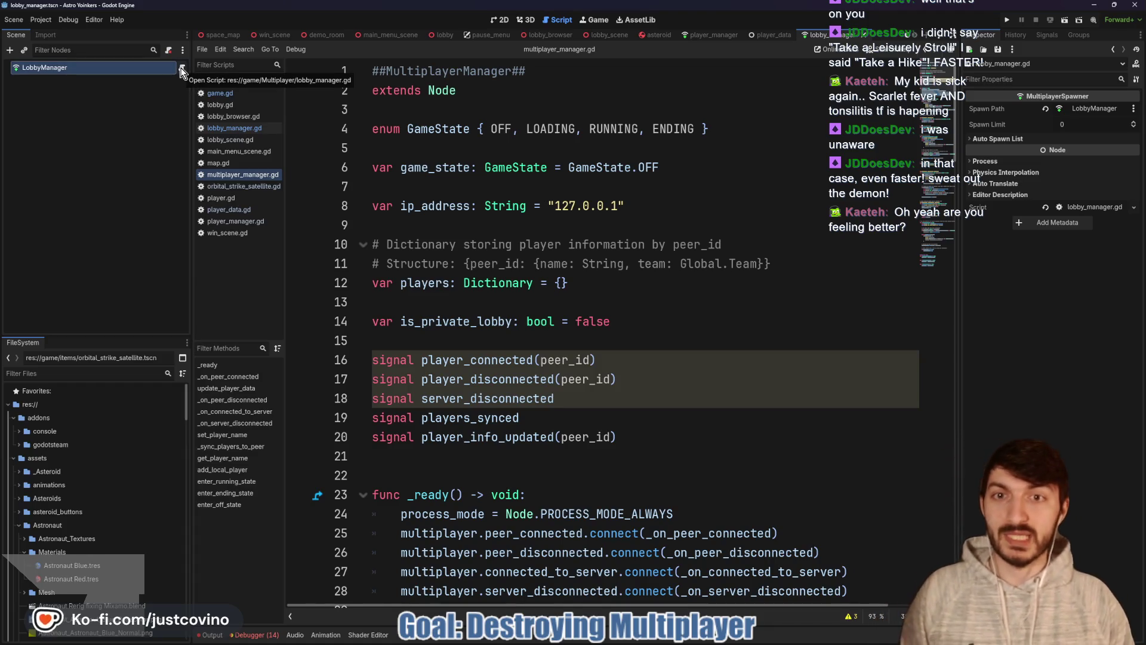
click(182, 72)
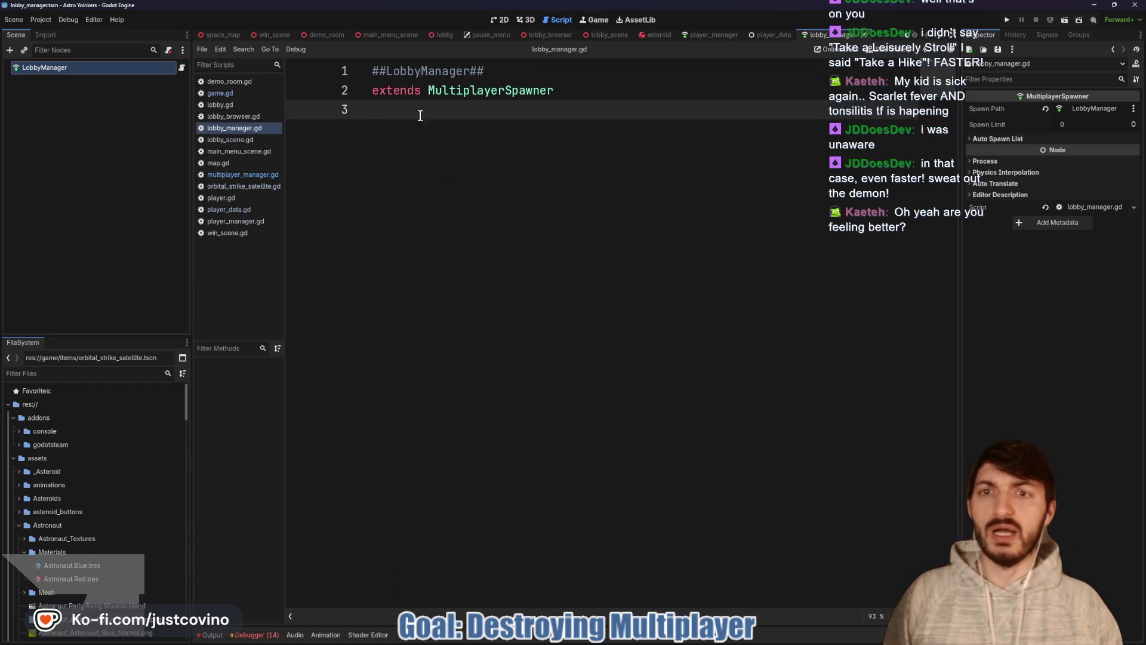
key(Return)
key(Return)
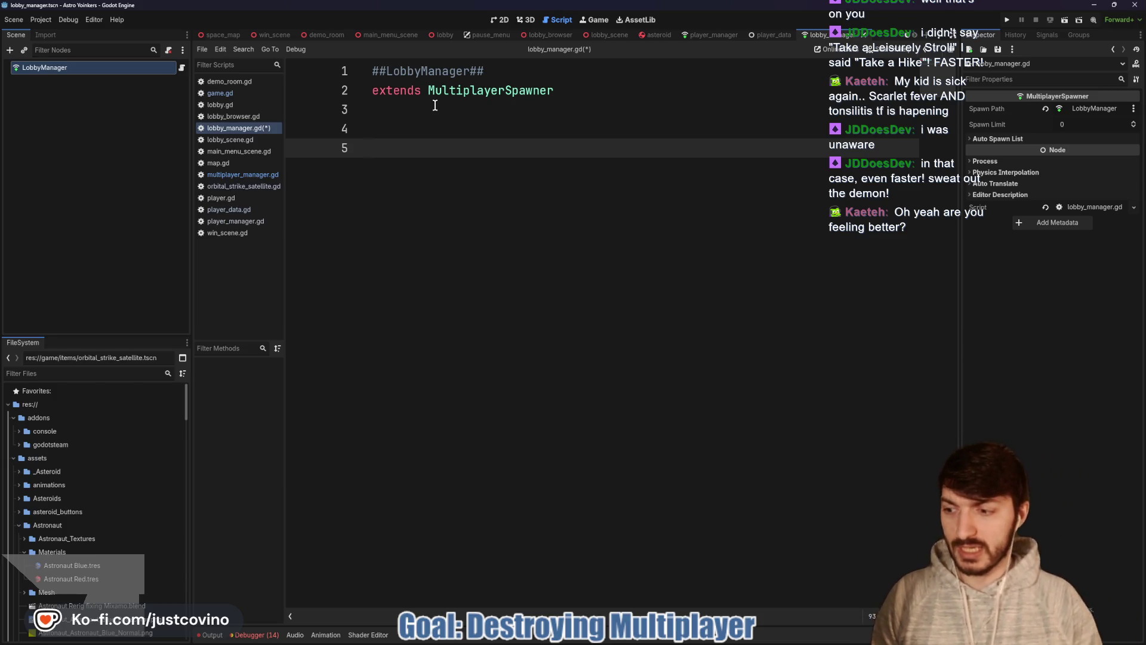
Show the MLobby README's How to use section and temporarily mark up its code block.
click(628, 641)
scroll(523, 376, down, 2)
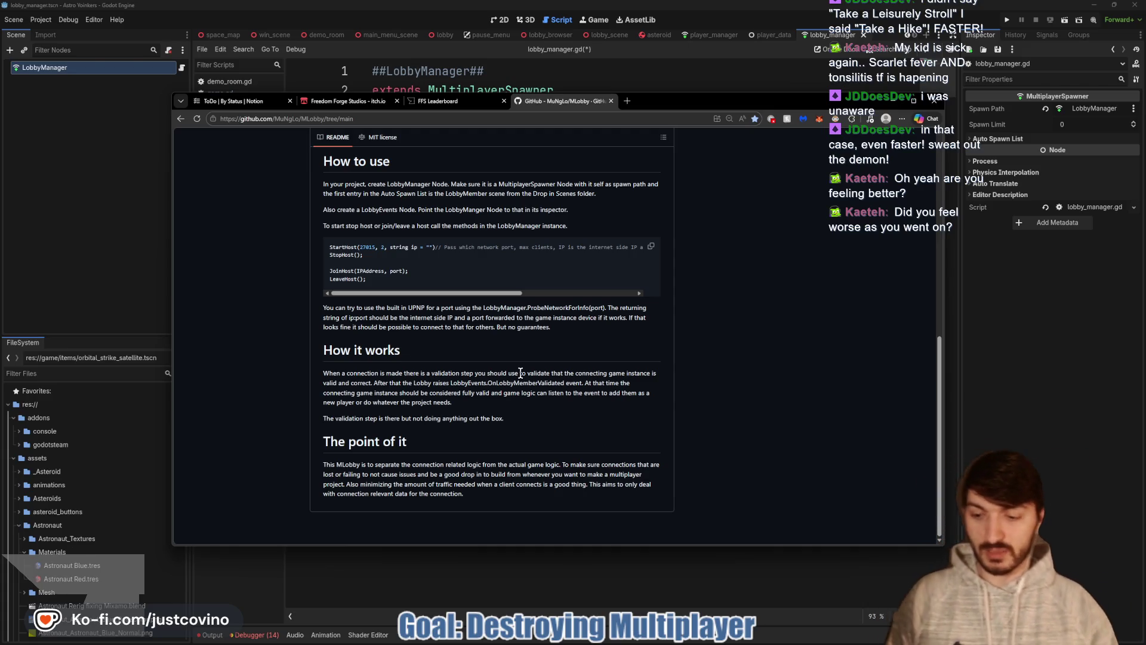
mouse_move(275, 381)
mouse_down()
mouse_move(388, 268)
mouse_move(434, 250)
mouse_move(716, 231)
mouse_up()
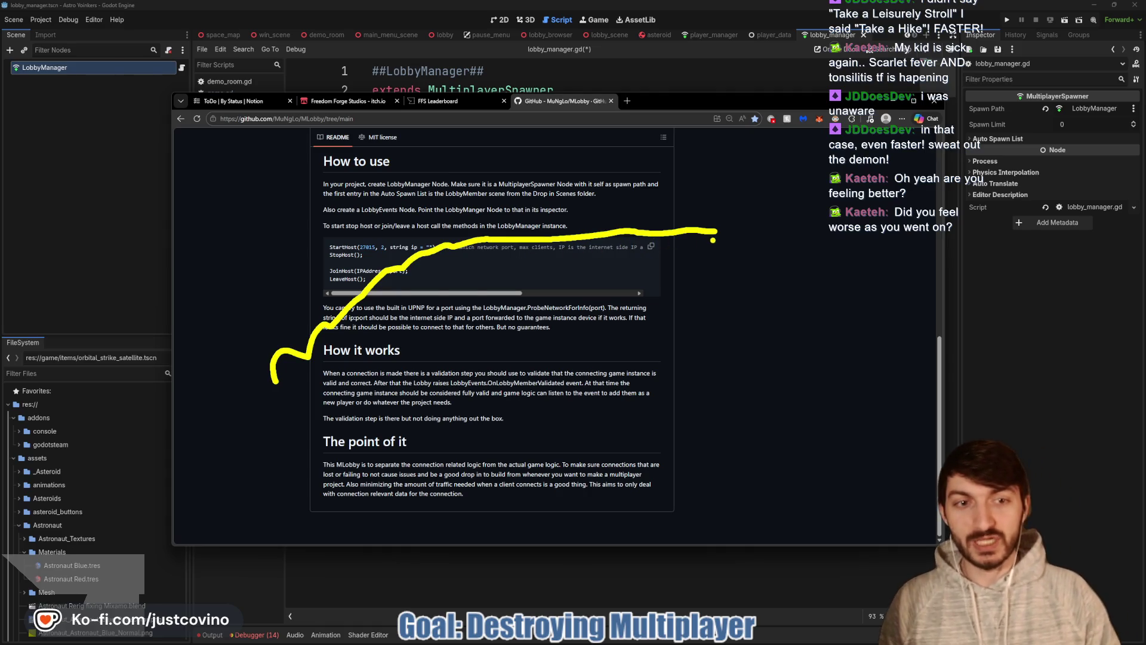
drag(716, 232, 715, 525)
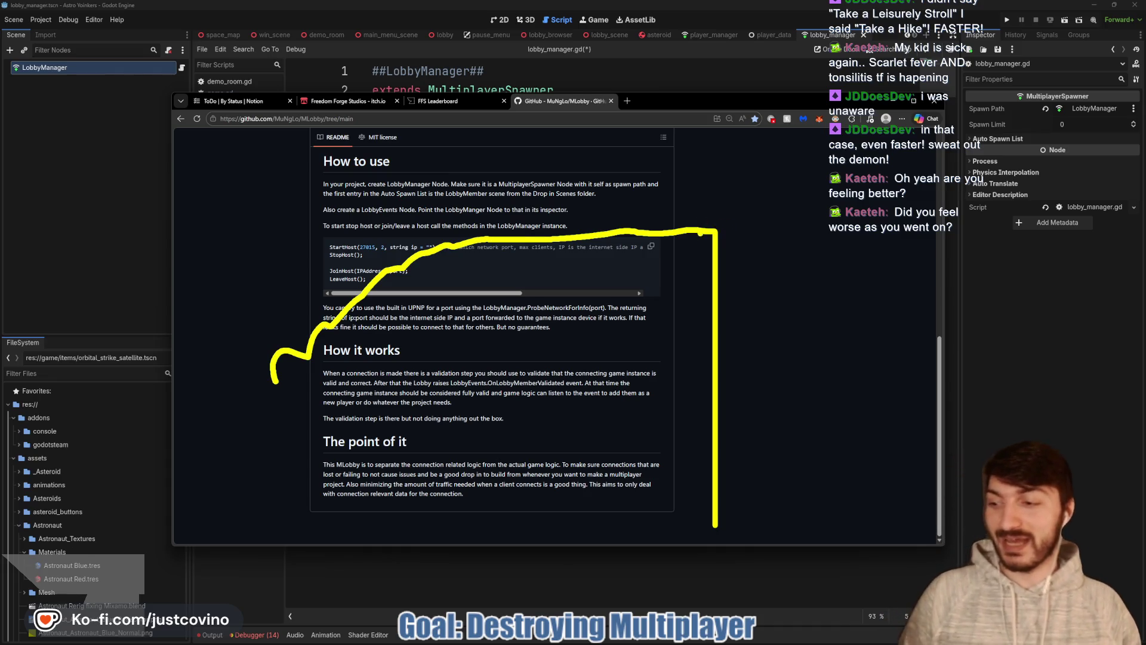
key(Escape)
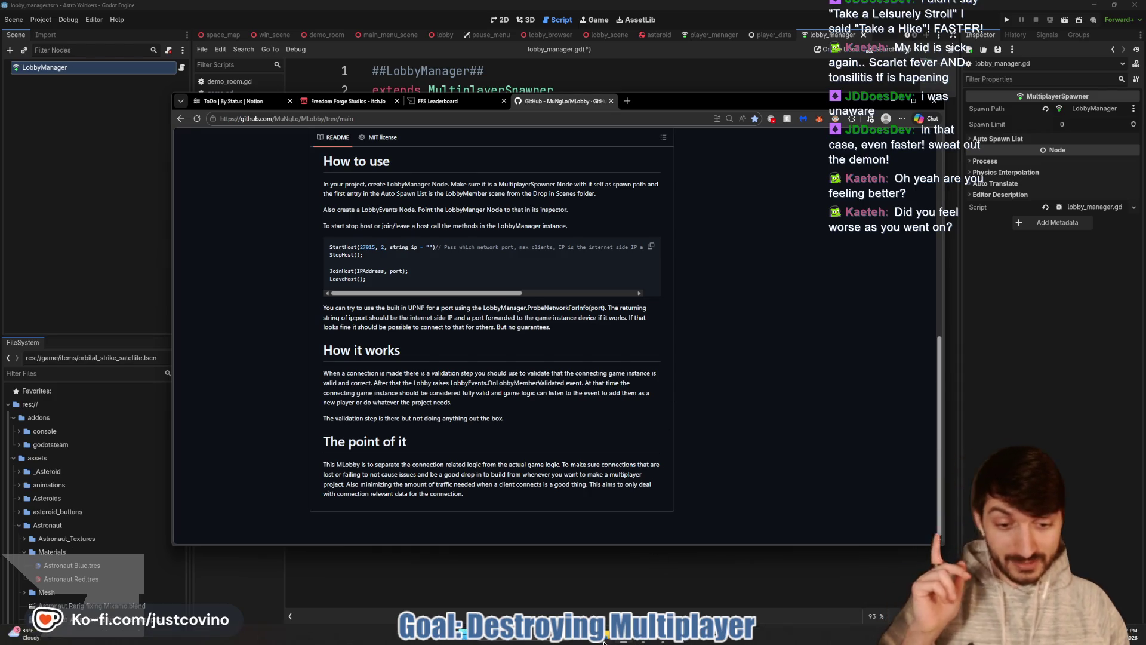
click(604, 642)
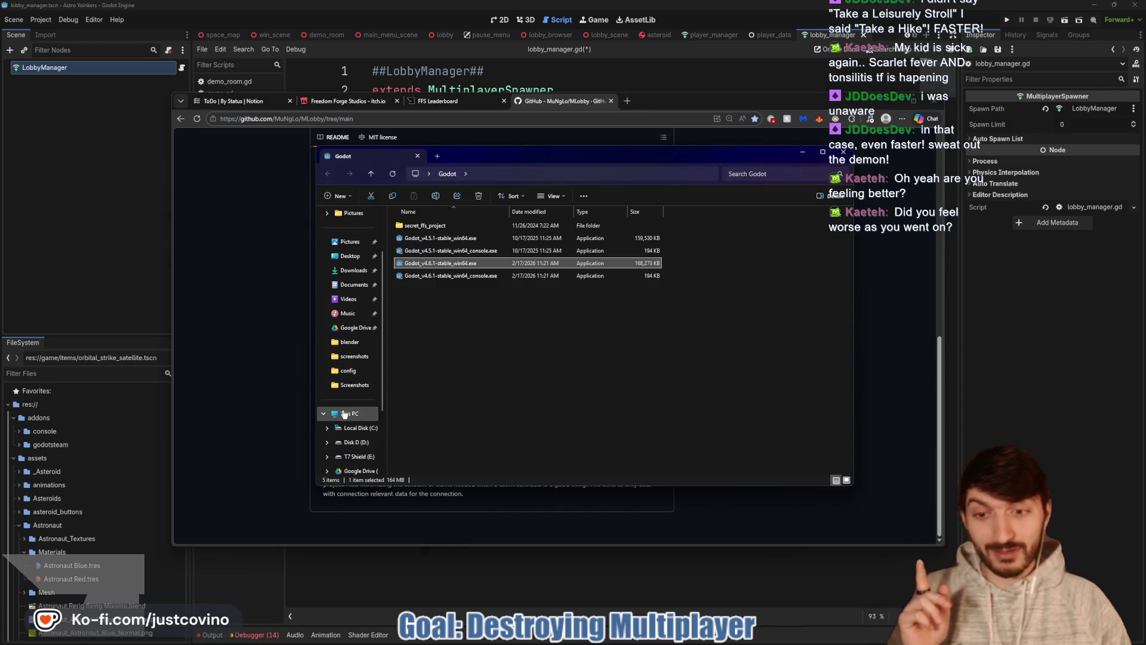
click(345, 414)
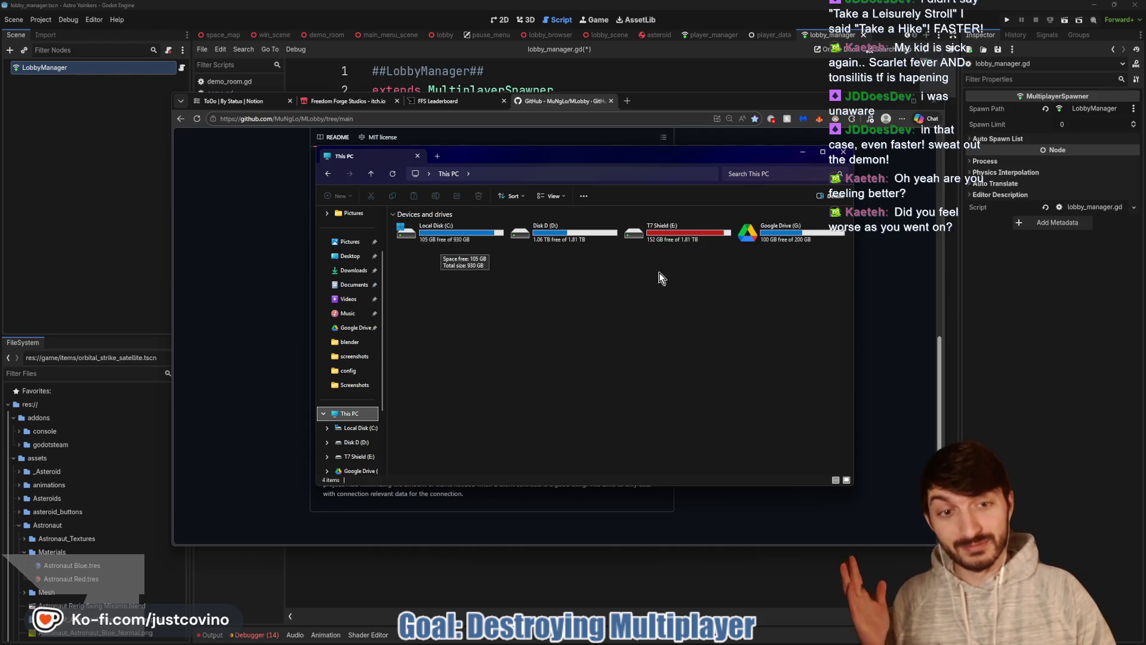
click(845, 153)
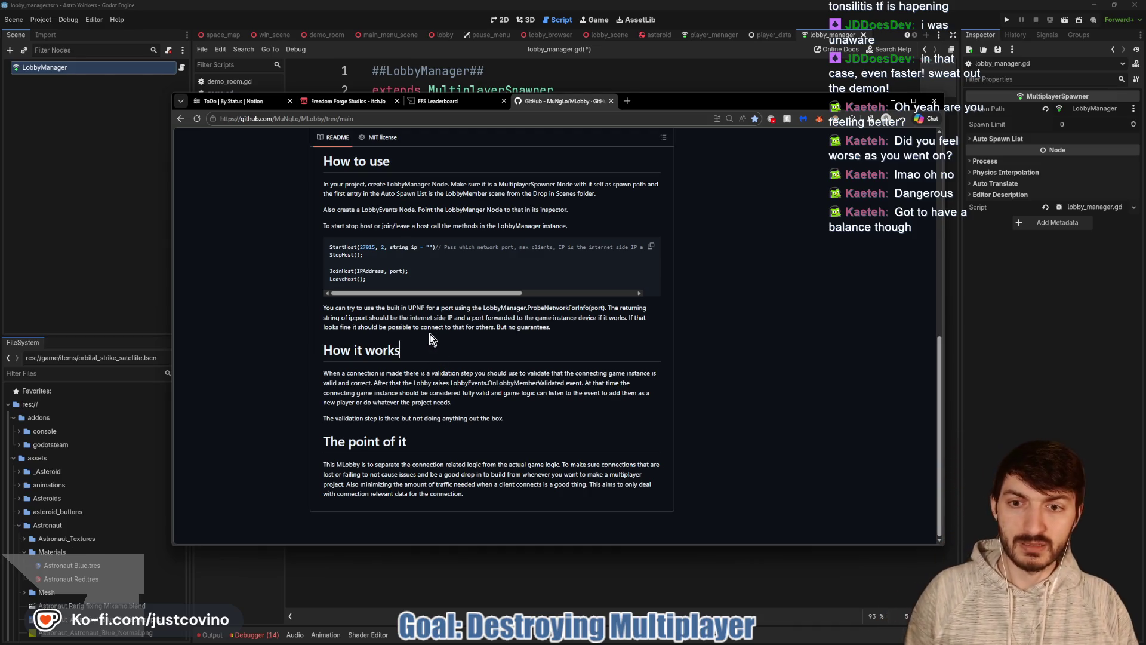
drag(262, 326, 824, 326)
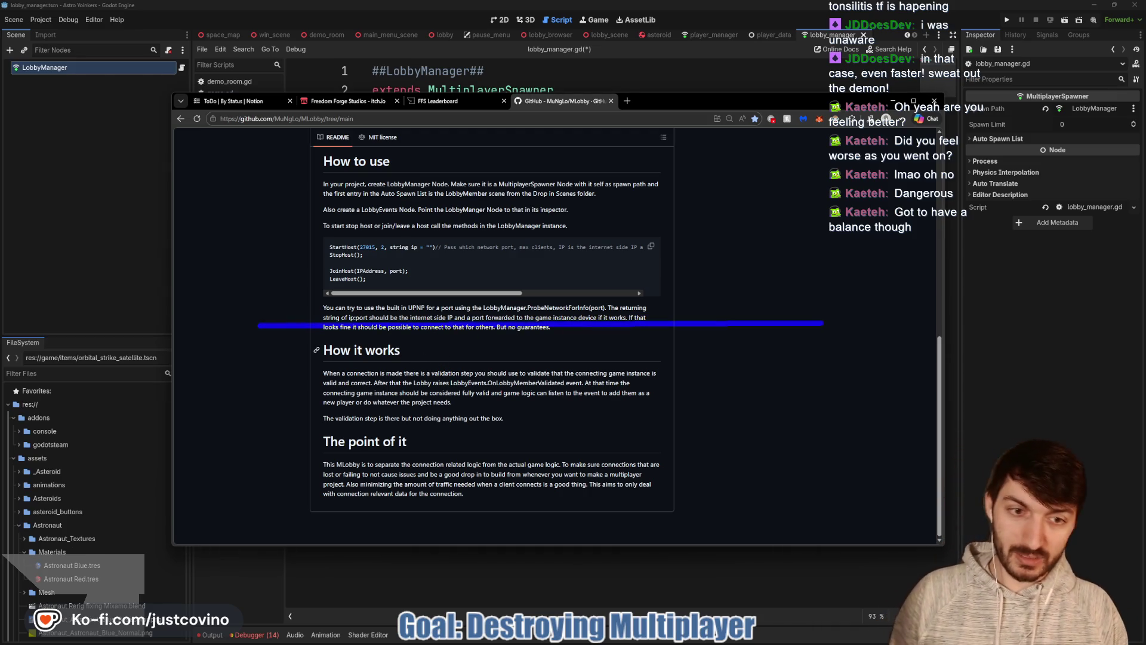
key(y)
mouse_move(355, 388)
mouse_down()
mouse_move(380, 328)
mouse_move(410, 388)
mouse_up()
mouse_move(548, 387)
mouse_down()
mouse_move(573, 327)
mouse_move(609, 393)
mouse_up()
mouse_move(692, 406)
mouse_down()
mouse_move(705, 365)
mouse_move(778, 403)
mouse_up()
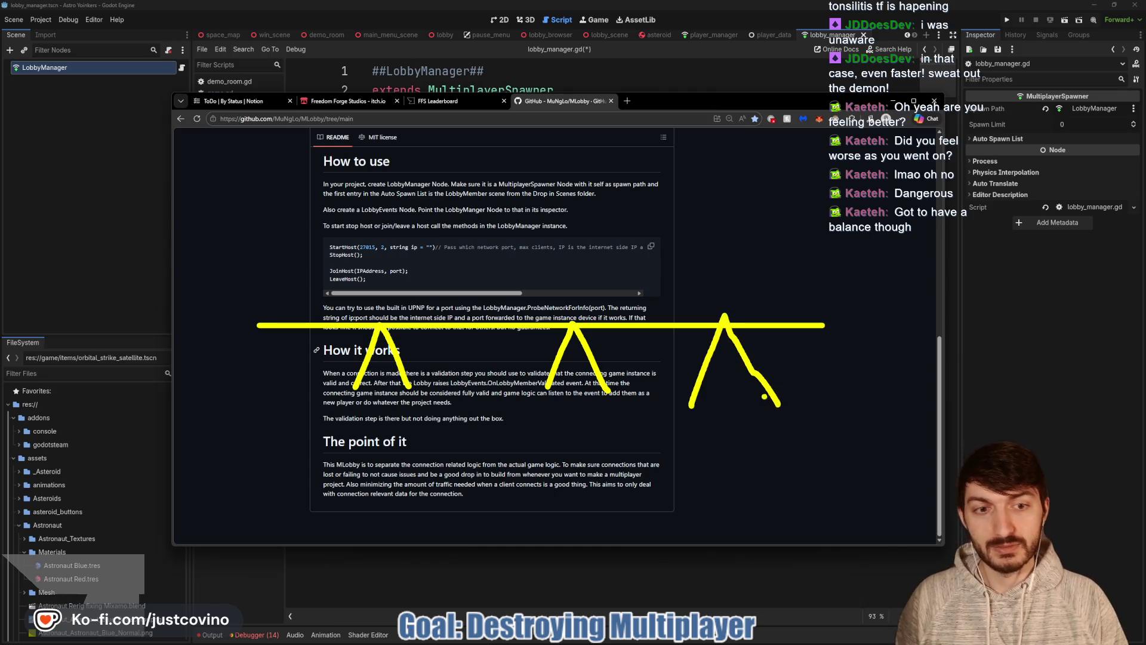
key(ctrl+z)
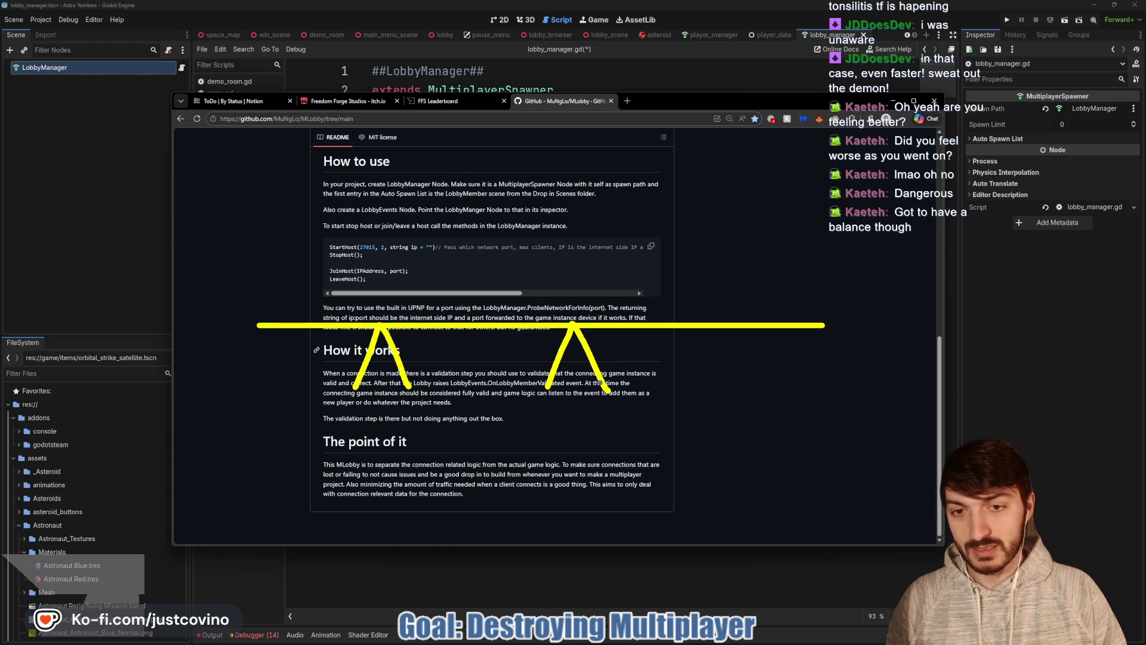
key(ctrl+z)
key(ctrl+z)
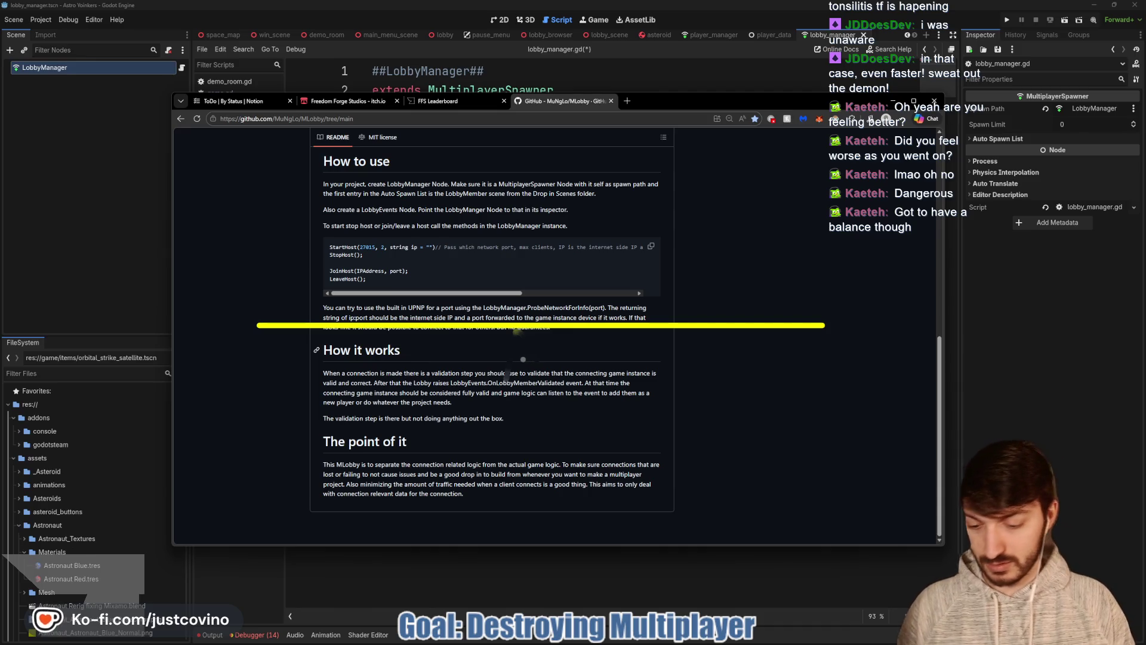
drag(648, 368, 323, 406)
drag(645, 317, 514, 333)
drag(388, 355, 417, 349)
scroll(461, 345, up, 5)
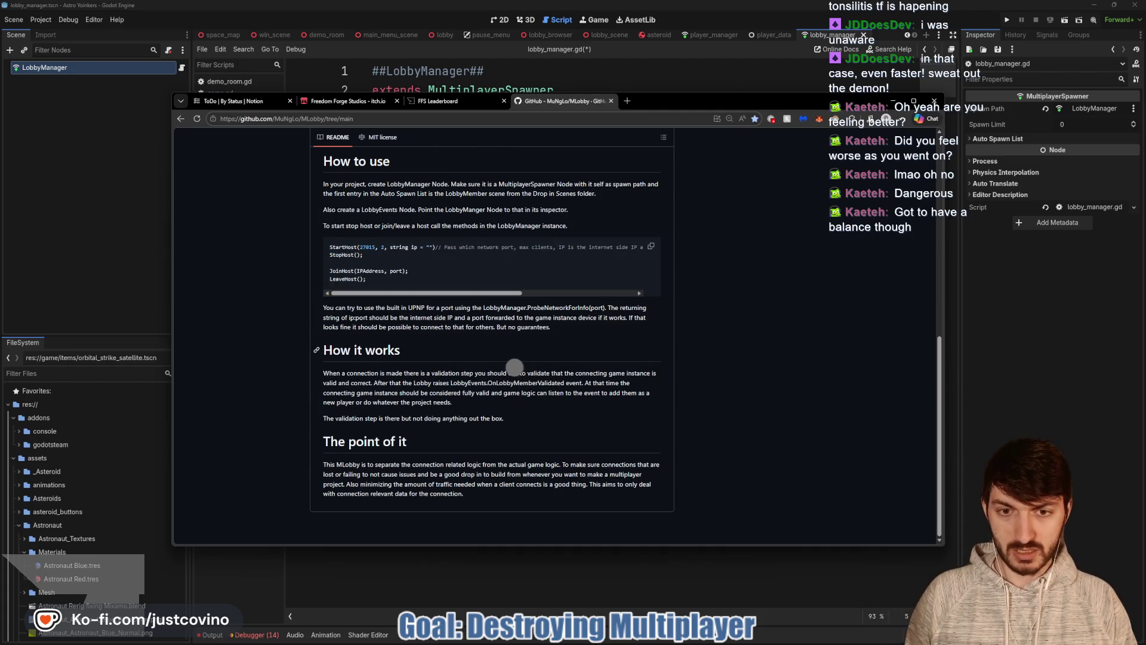
mouse_move(504, 363)
mouse_down()
mouse_move(257, 325)
mouse_move(243, 287)
mouse_move(799, 263)
mouse_up()
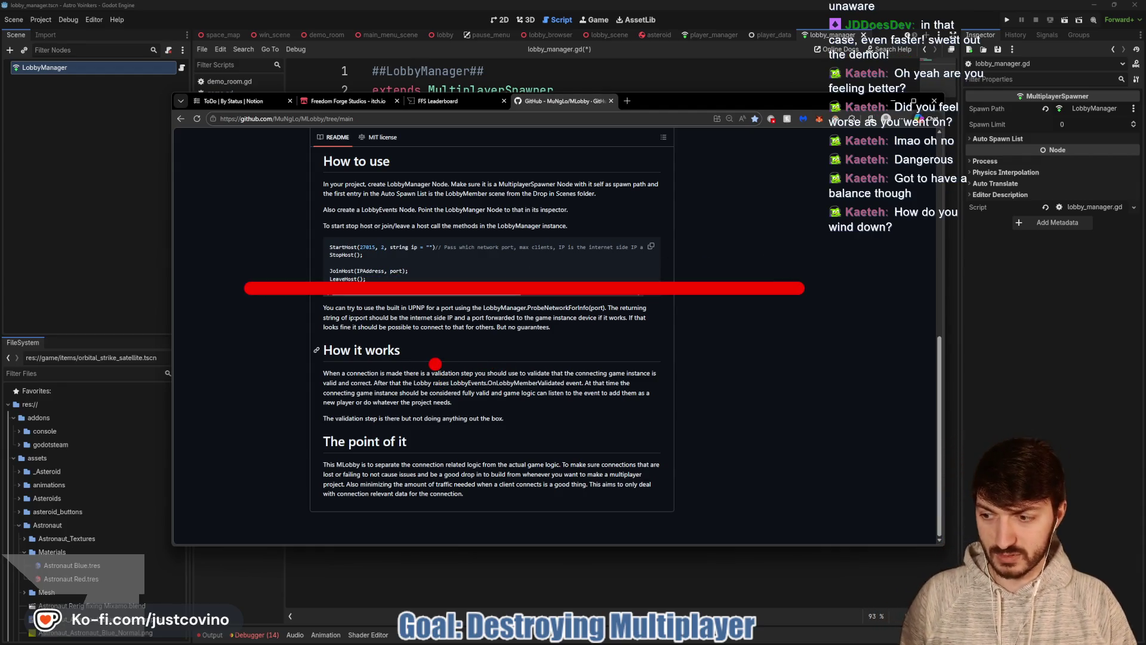
mouse_move(440, 299)
mouse_down()
mouse_move(424, 351)
mouse_move(463, 336)
mouse_move(406, 392)
mouse_up()
key(Escape)
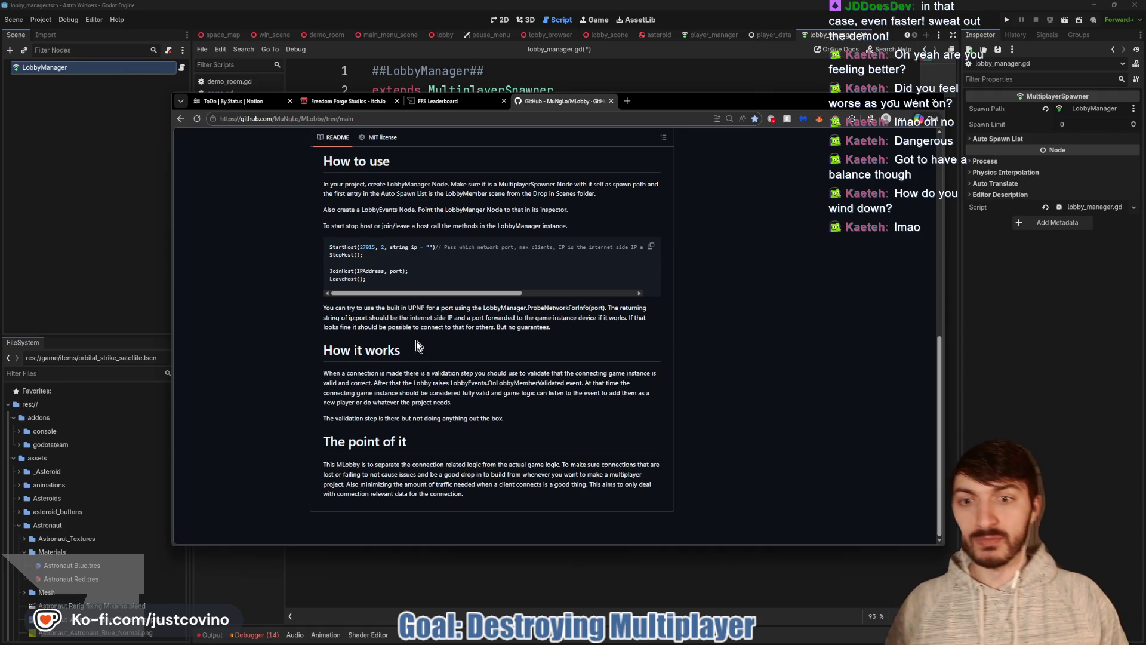
click(419, 374)
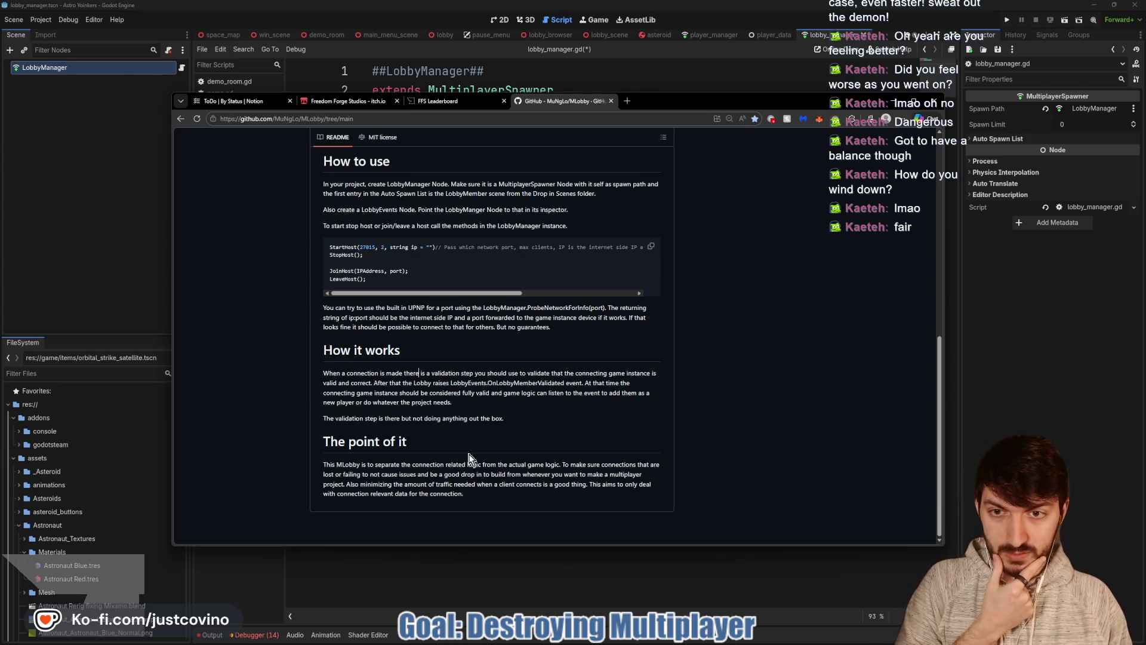
scroll(468, 459, up, 1)
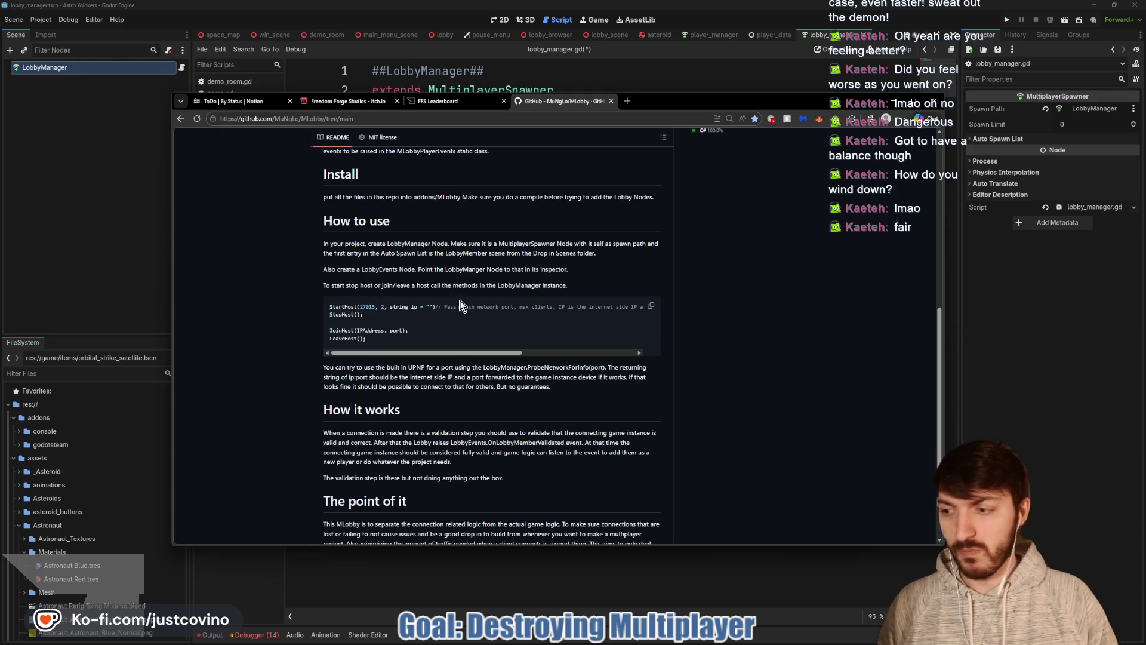
Scroll up to the MLobby file list, peek into Nodes, then open the DropinScene folder.
scroll(460, 307, up, 2)
scroll(456, 309, up, 3)
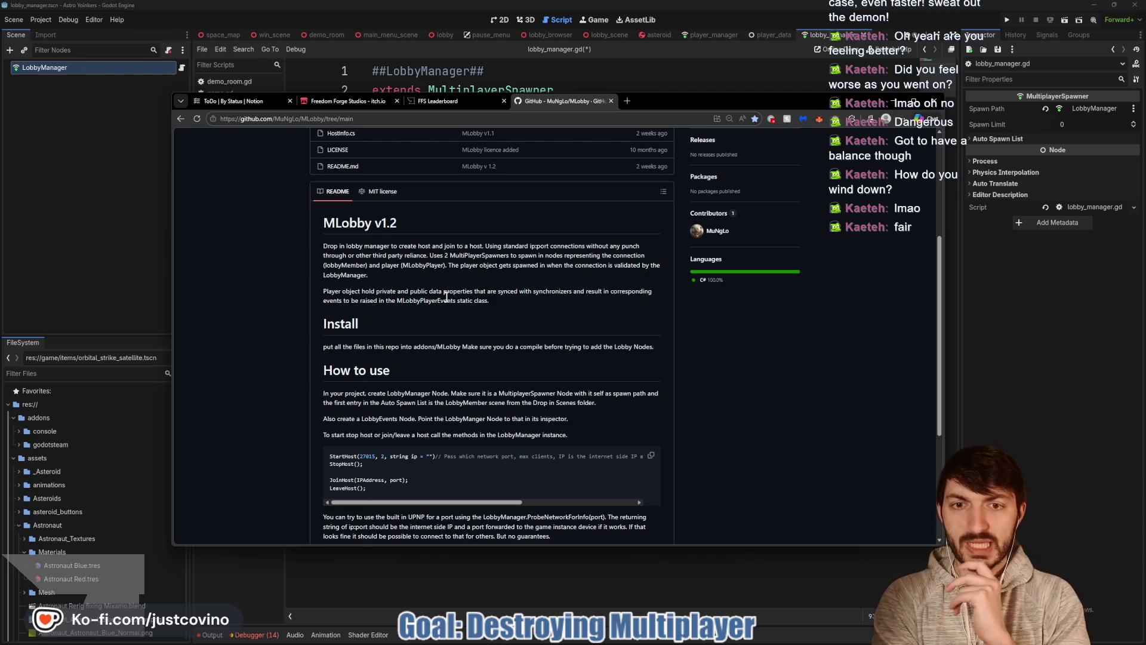
scroll(412, 291, up, 3)
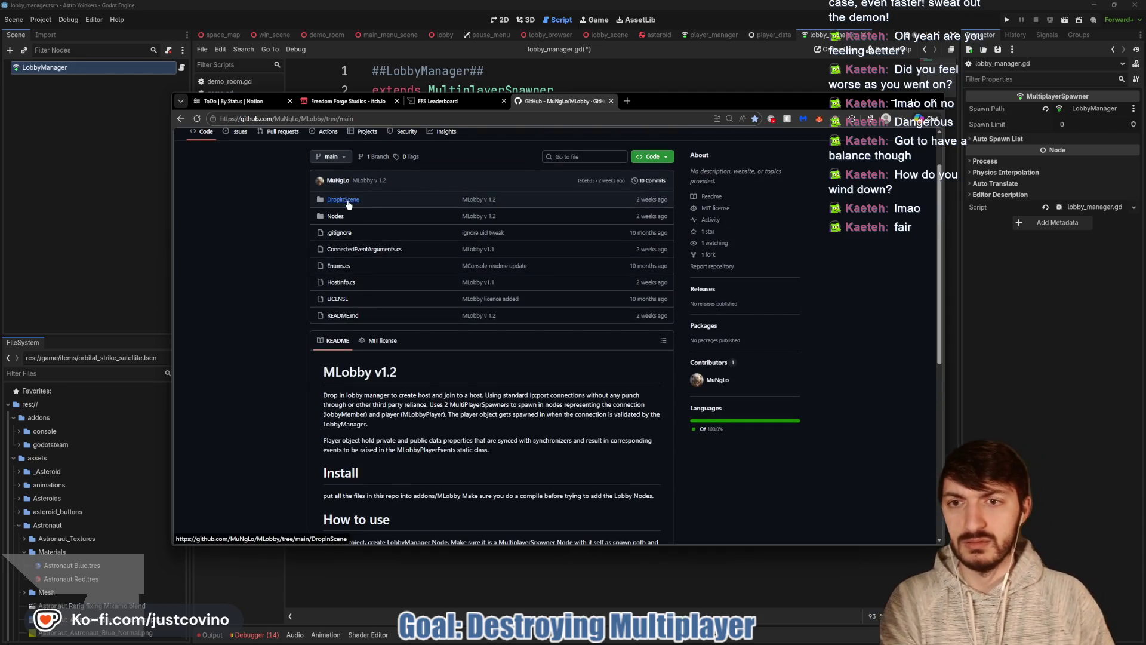
click(339, 216)
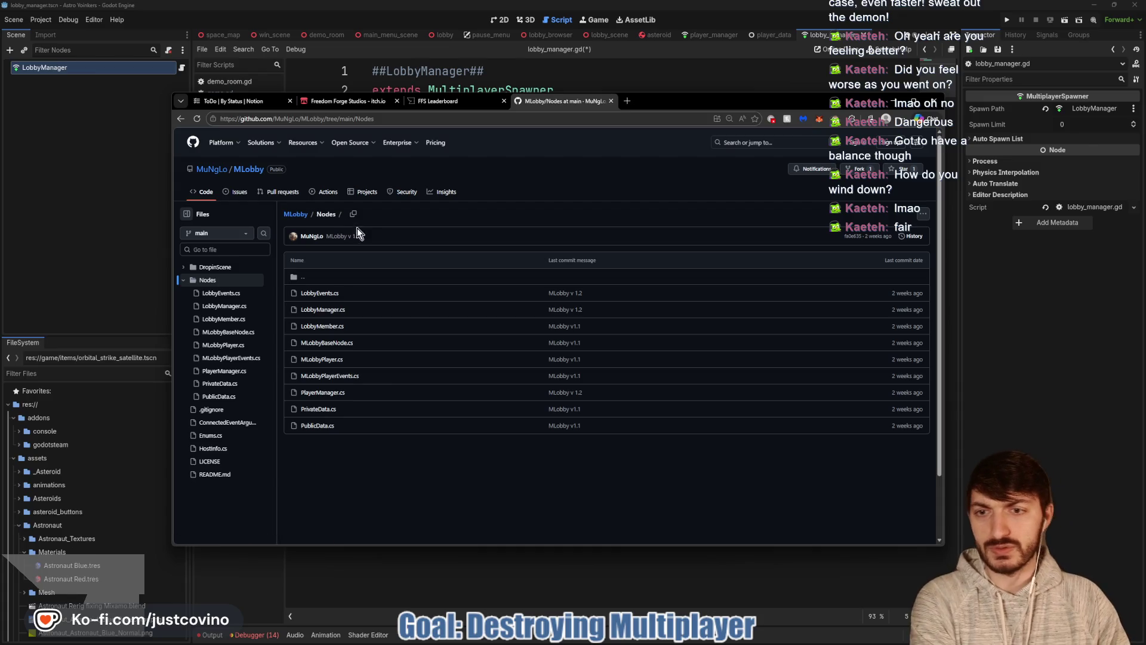
click(180, 119)
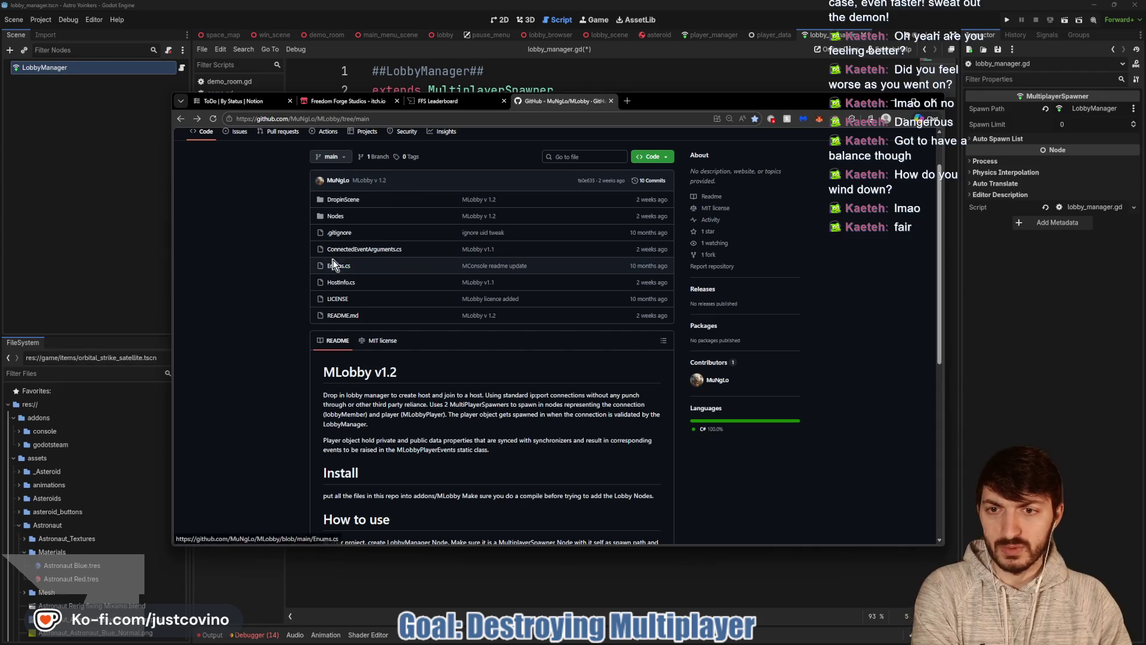
click(340, 201)
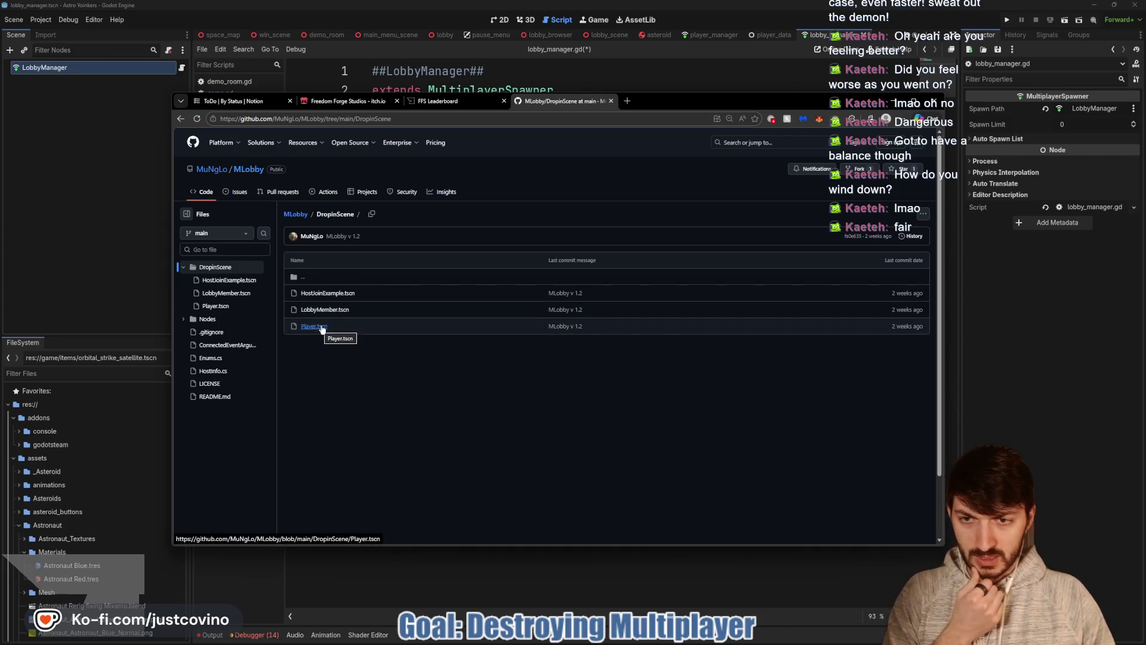
Look through HostJoinExample.tscn, then return via DropinScene to the MLobby repository root.
click(327, 293)
scroll(389, 311, down, 5)
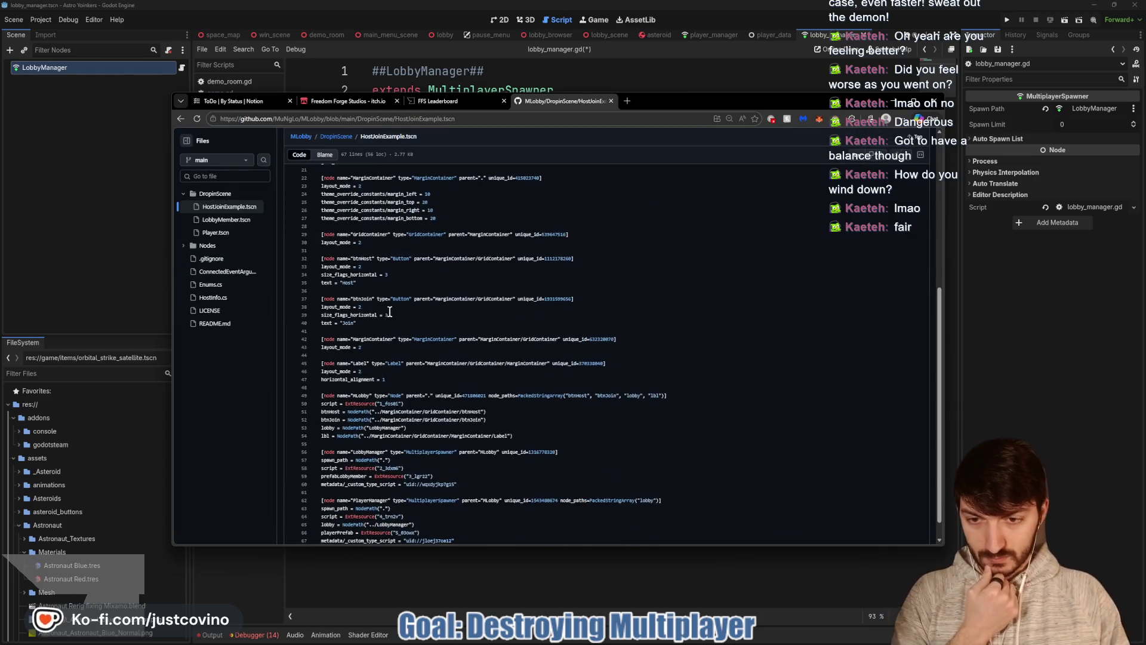
scroll(385, 309, down, 1)
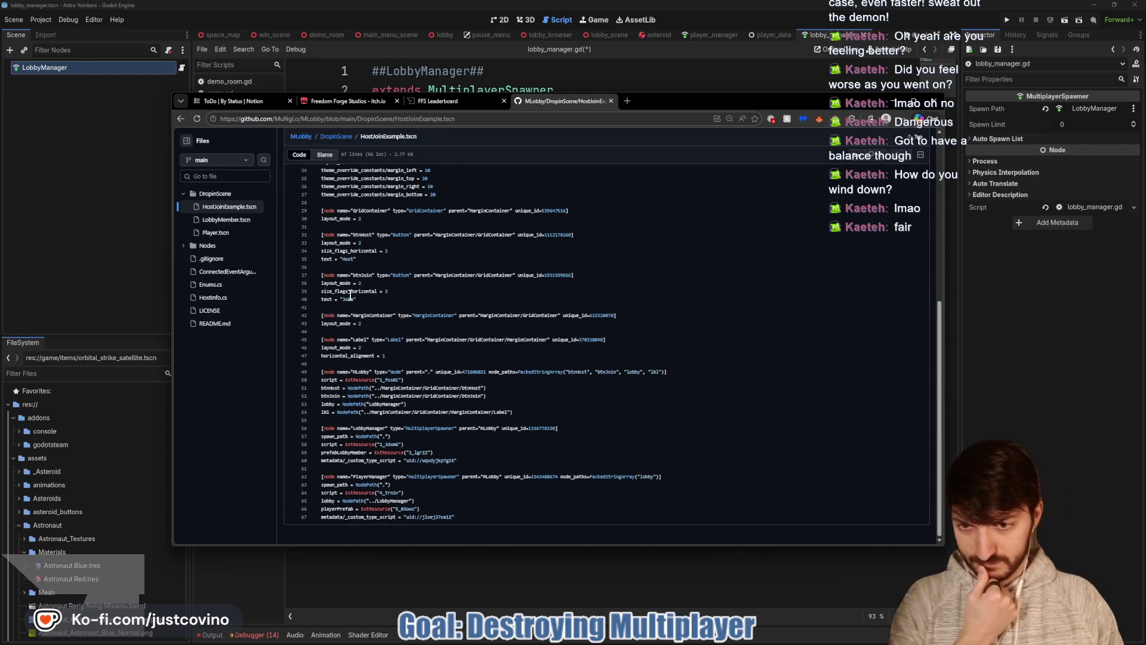
click(181, 119)
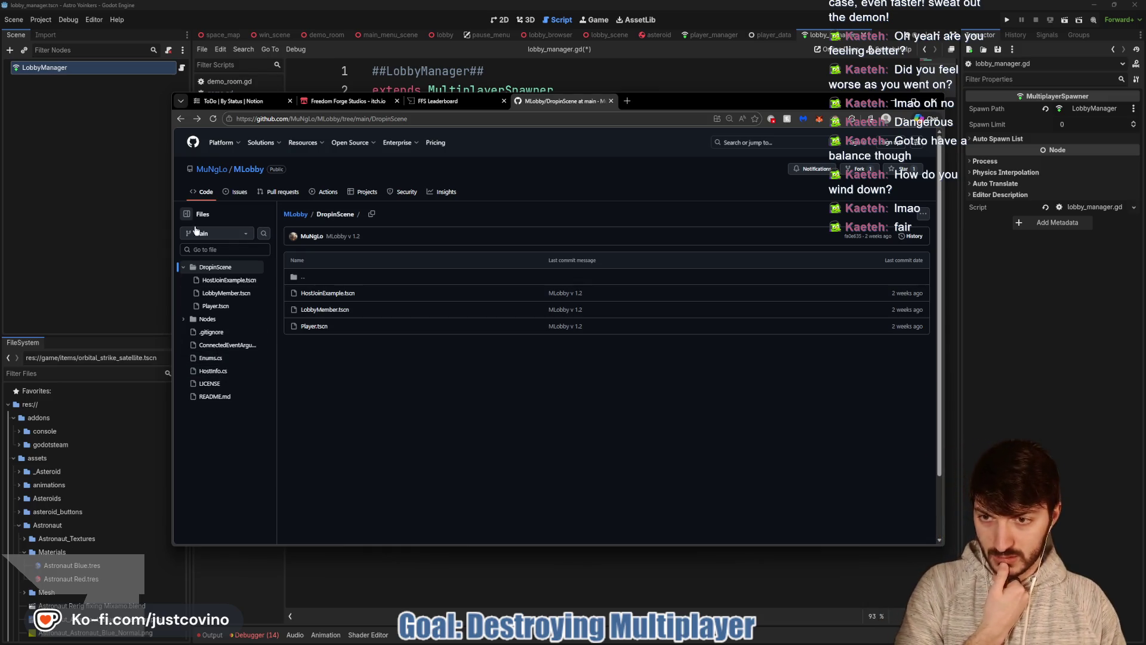
click(181, 120)
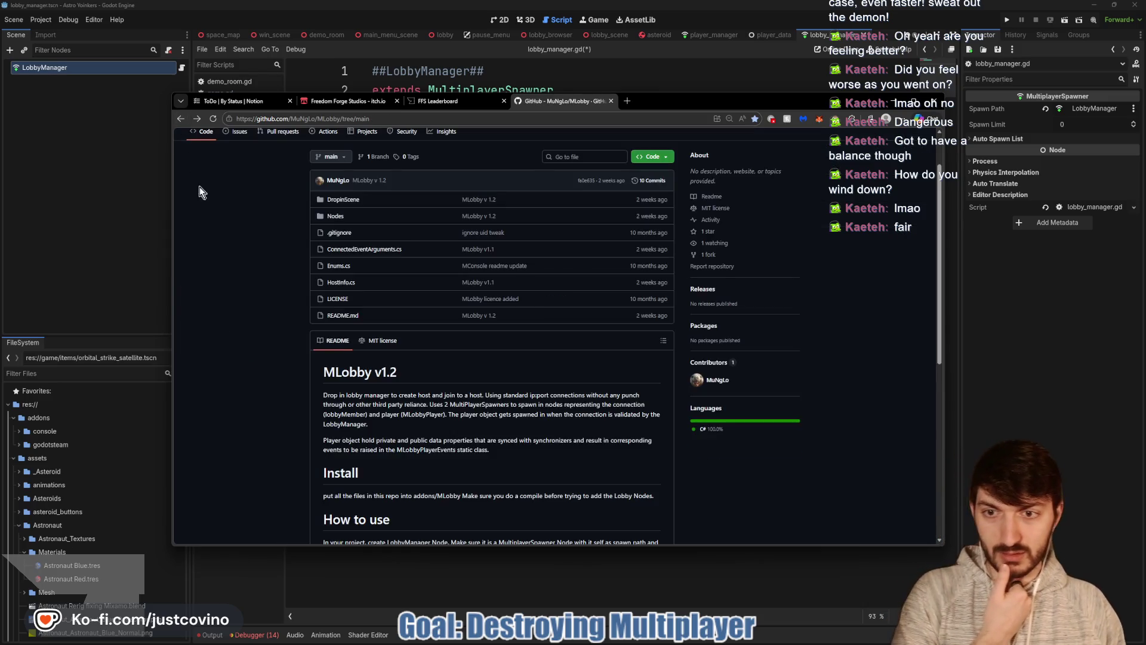
View ConnectedEventArguments.cs, then return to the repository file listing.
click(353, 250)
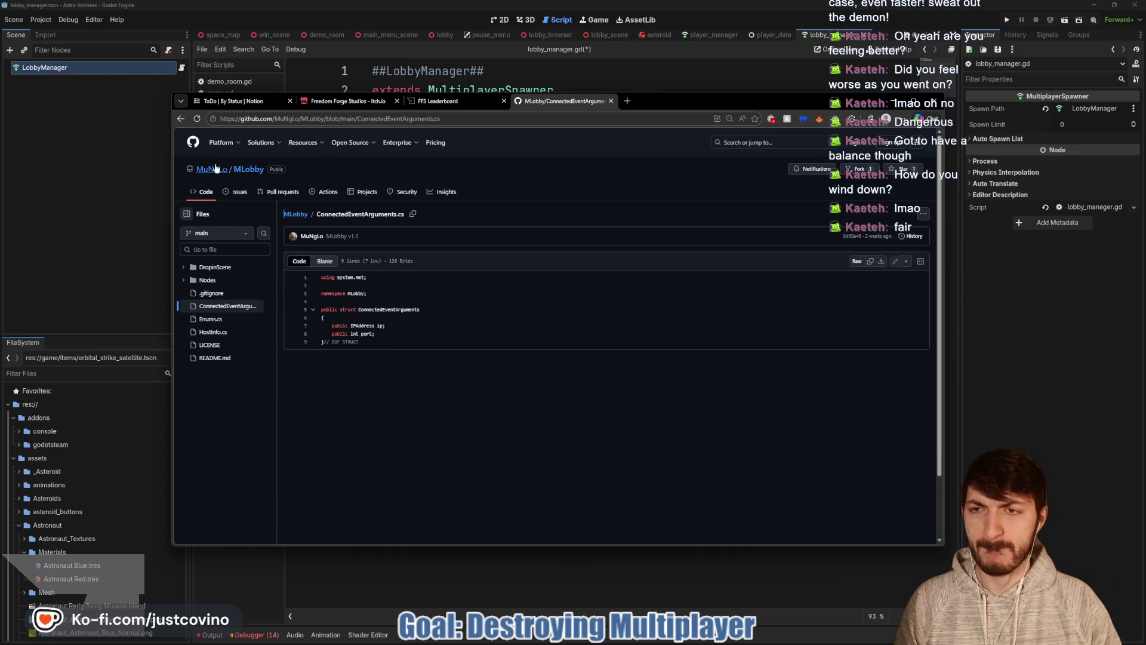
click(295, 214)
Read Enums.cs with its LOBBYMEMBERSTATUSNUM and LOBBYSTATE enums, then go back to the repository main page.
click(345, 269)
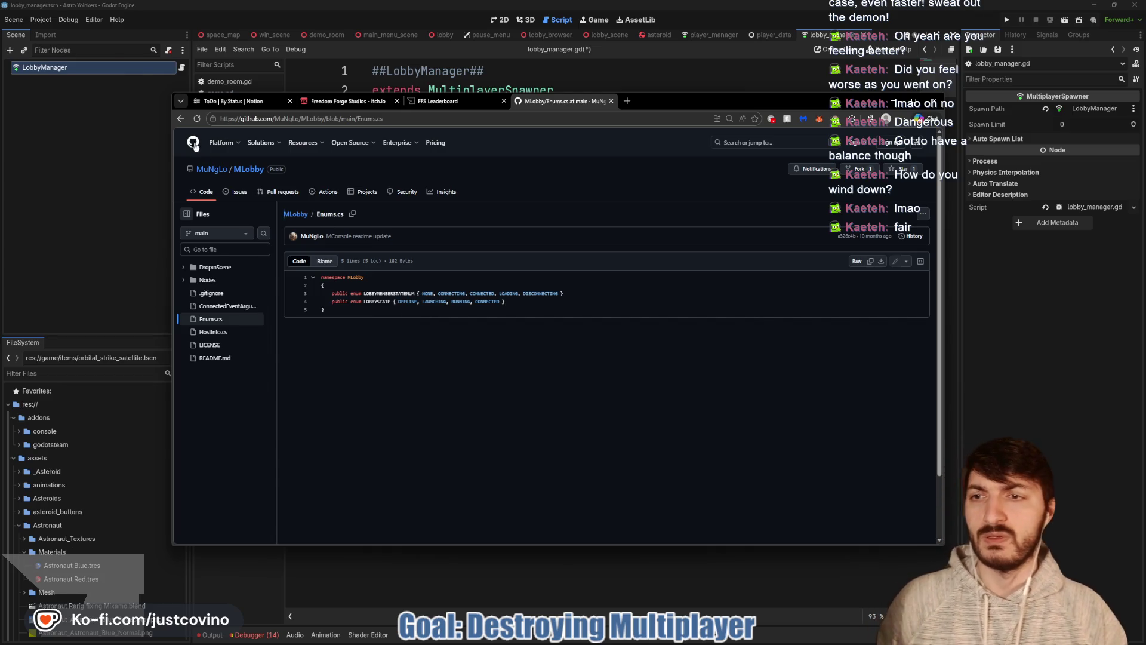
click(181, 118)
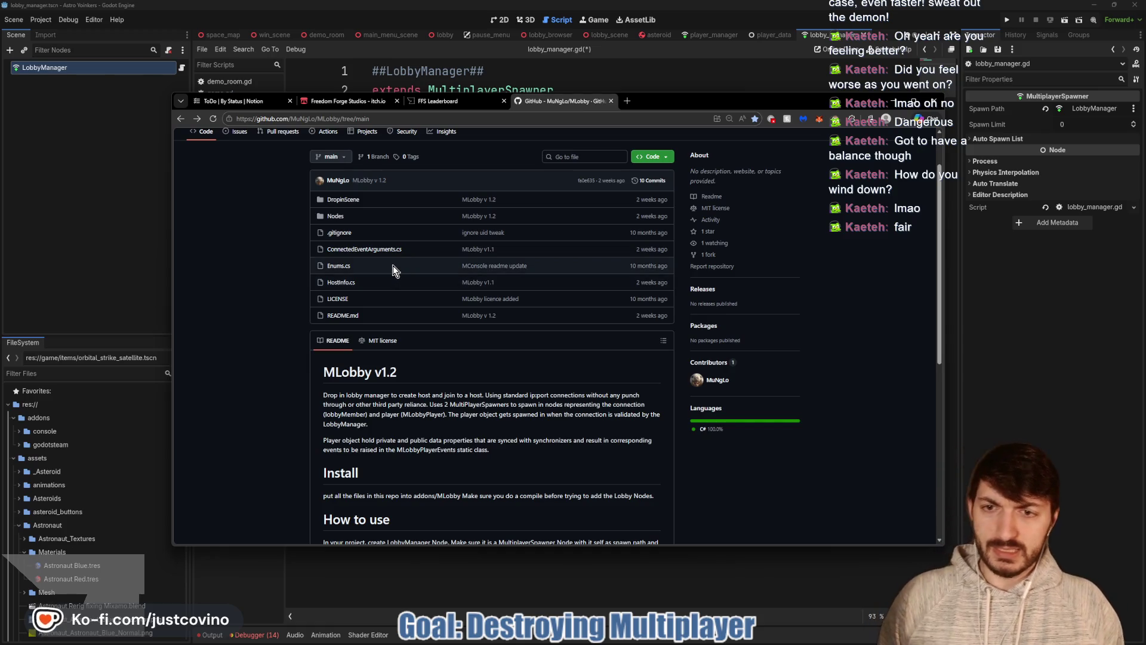
Open Nodes/LobbyManager.cs and read through its _Ready code.
click(334, 218)
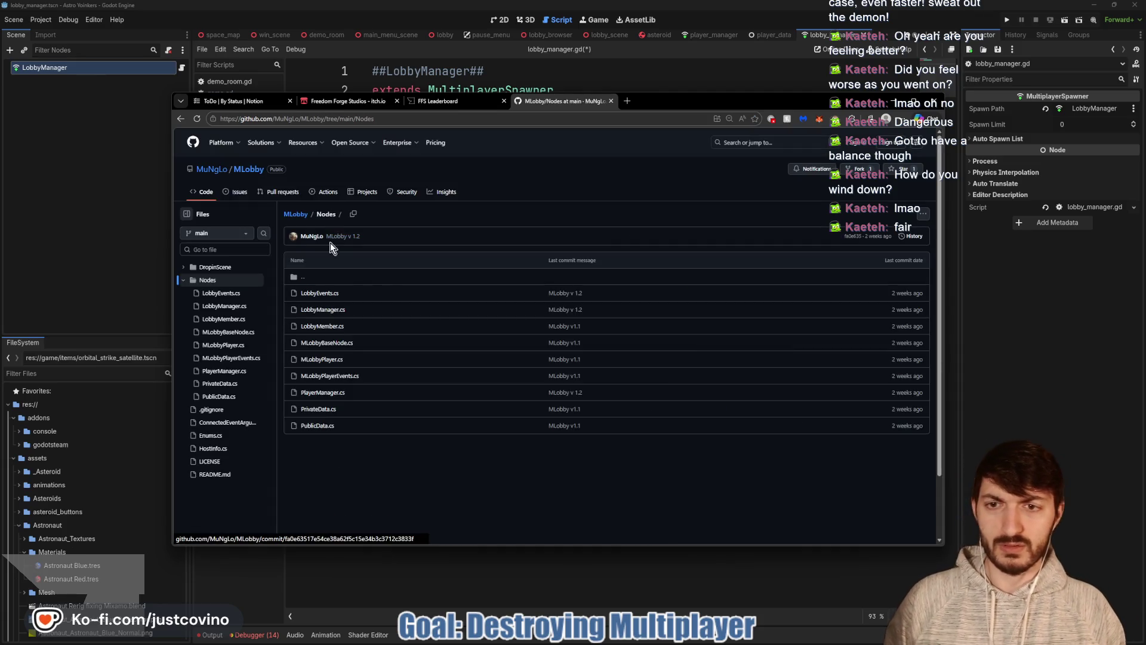
click(331, 310)
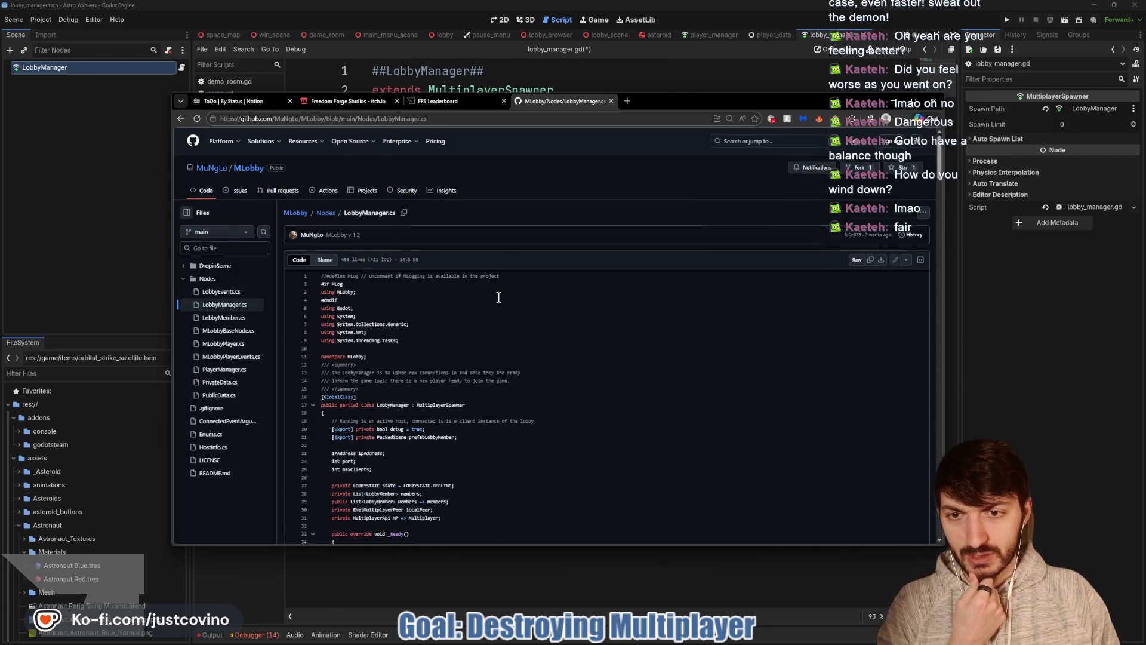
scroll(499, 297, down, 2)
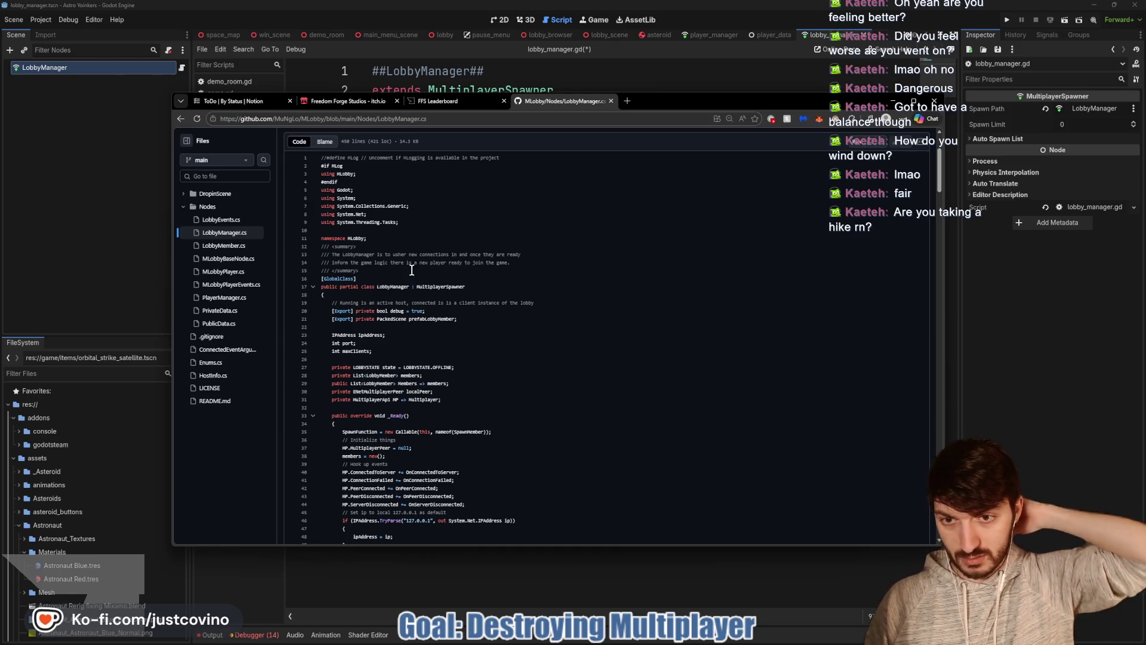
scroll(443, 288, down, 3)
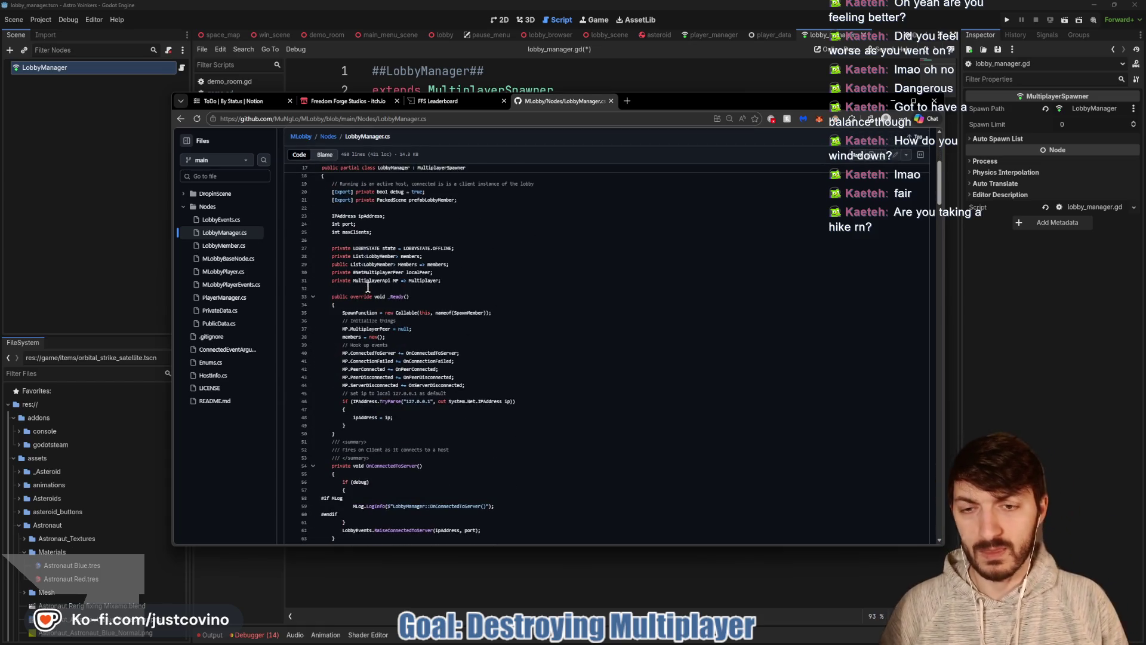
scroll(522, 309, down, 2)
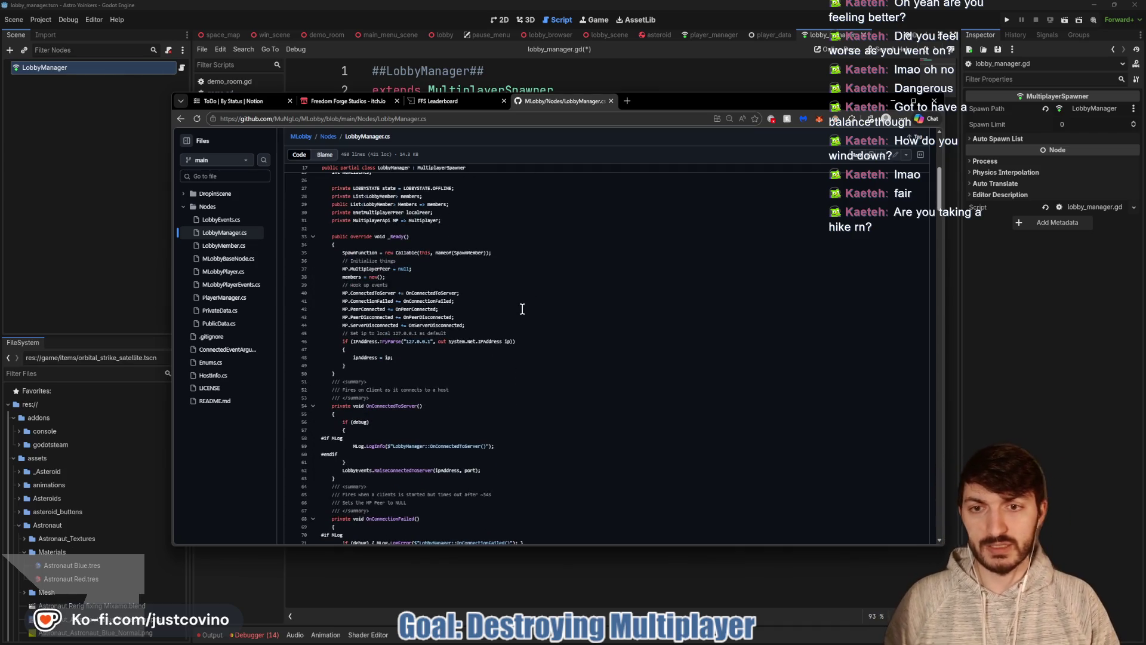
scroll(496, 298, down, 3)
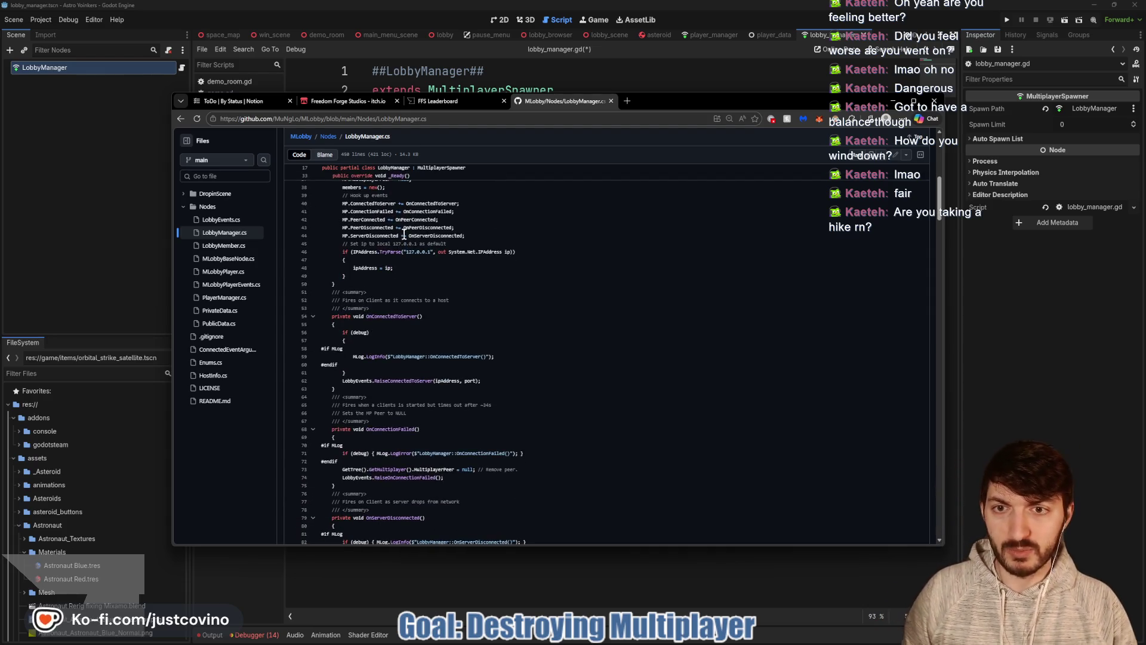
scroll(600, 236, up, 1)
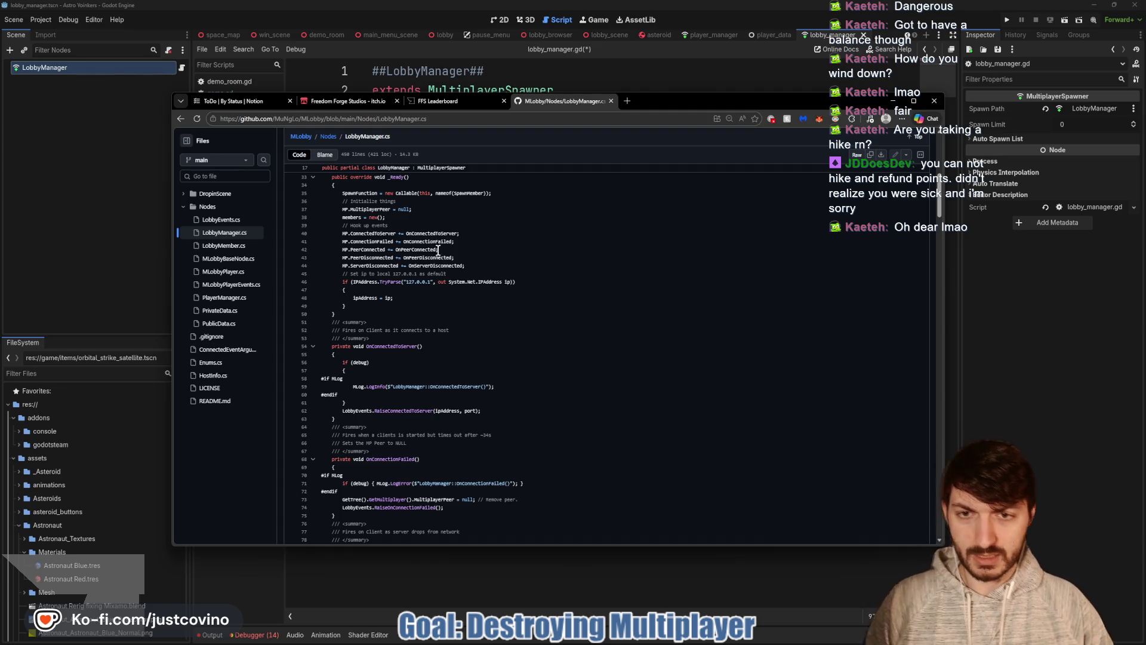
Scroll to the connection handlers and select OnConnectedToServer to see its definition.
scroll(461, 299, down, 2)
scroll(451, 320, down, 2)
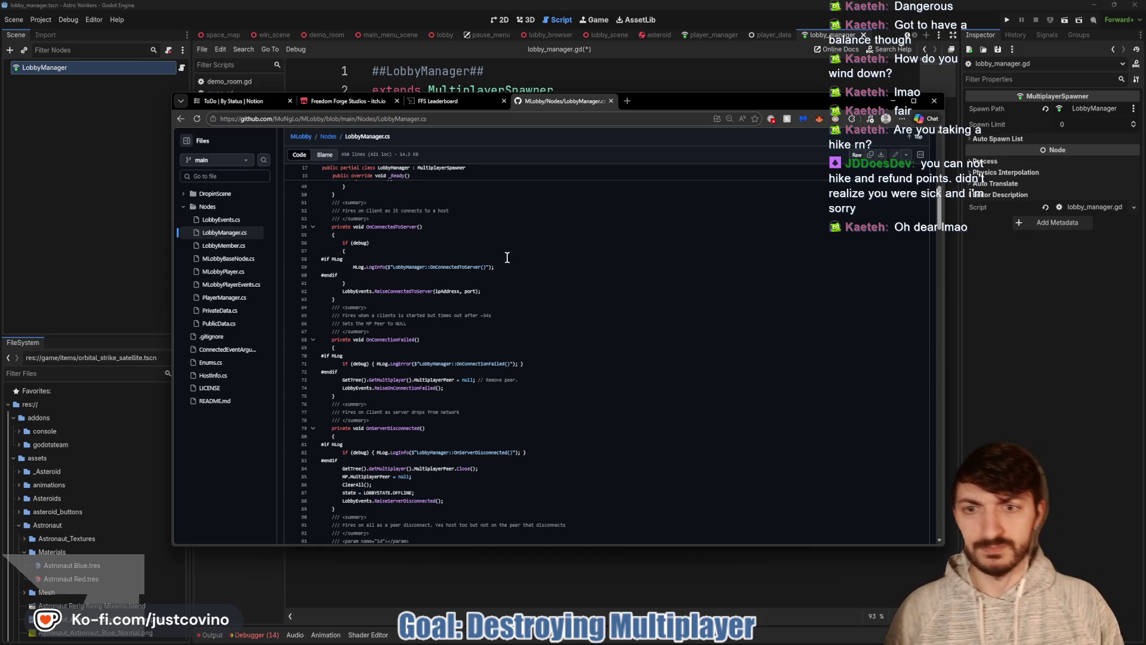
ctrl+scroll(507, 257, up, 1)
scroll(499, 268, up, 4)
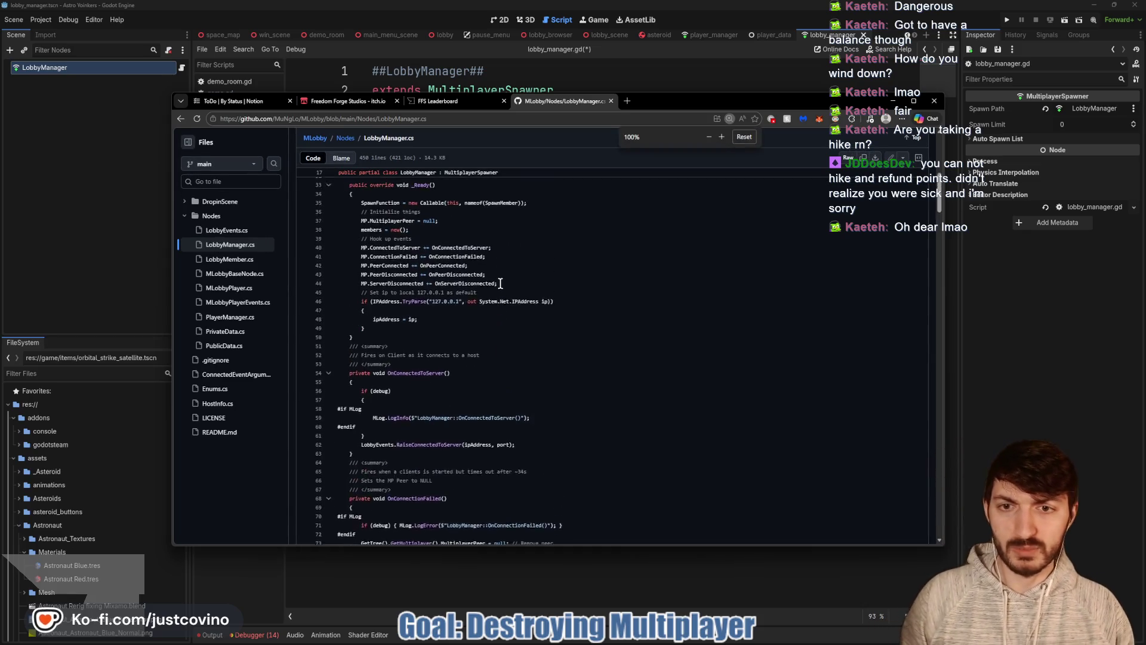
click(458, 263)
Read further down LobbyManager.cs and list GetMultiplayer's references at lines 73, 84, 196 and 208.
scroll(495, 299, down, 3)
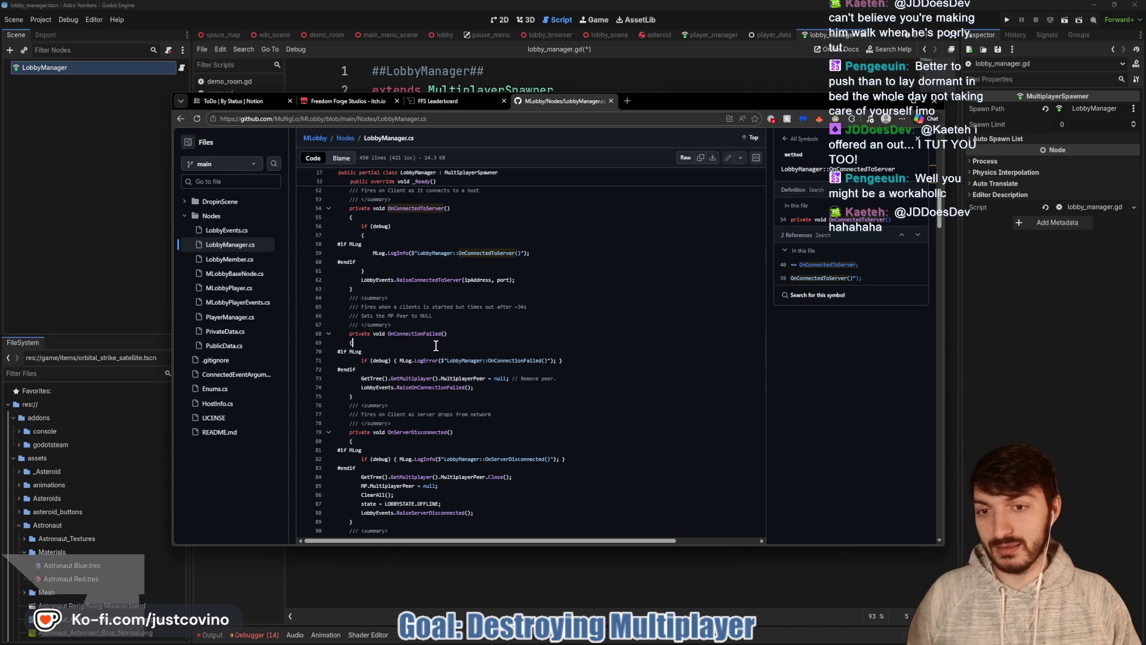
scroll(445, 341, down, 1)
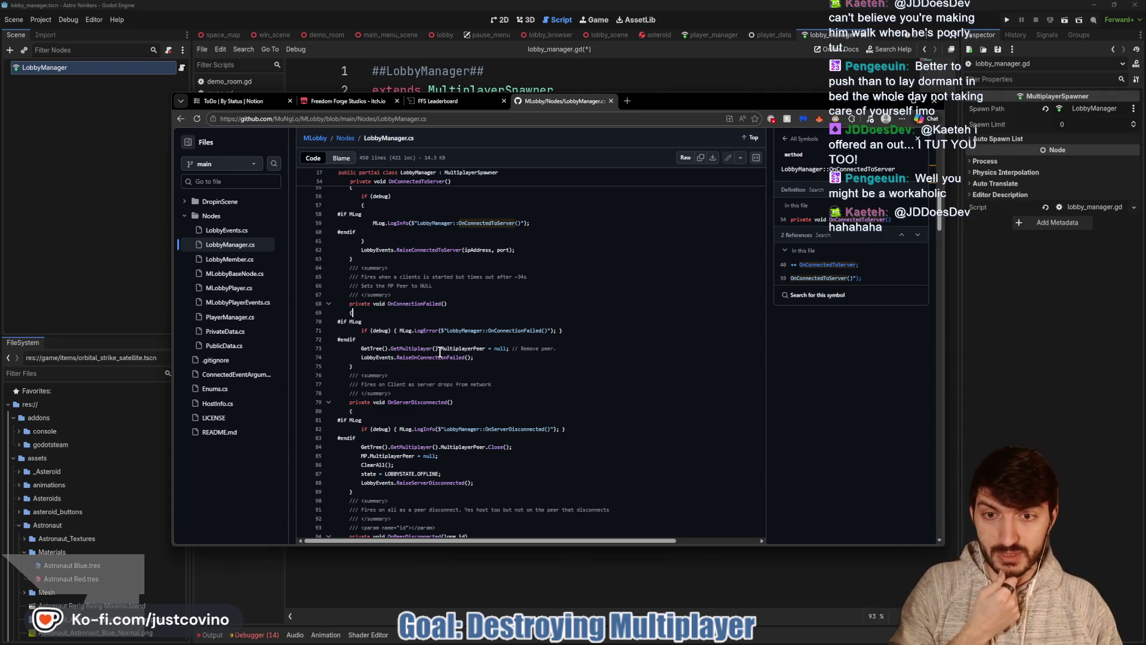
click(421, 348)
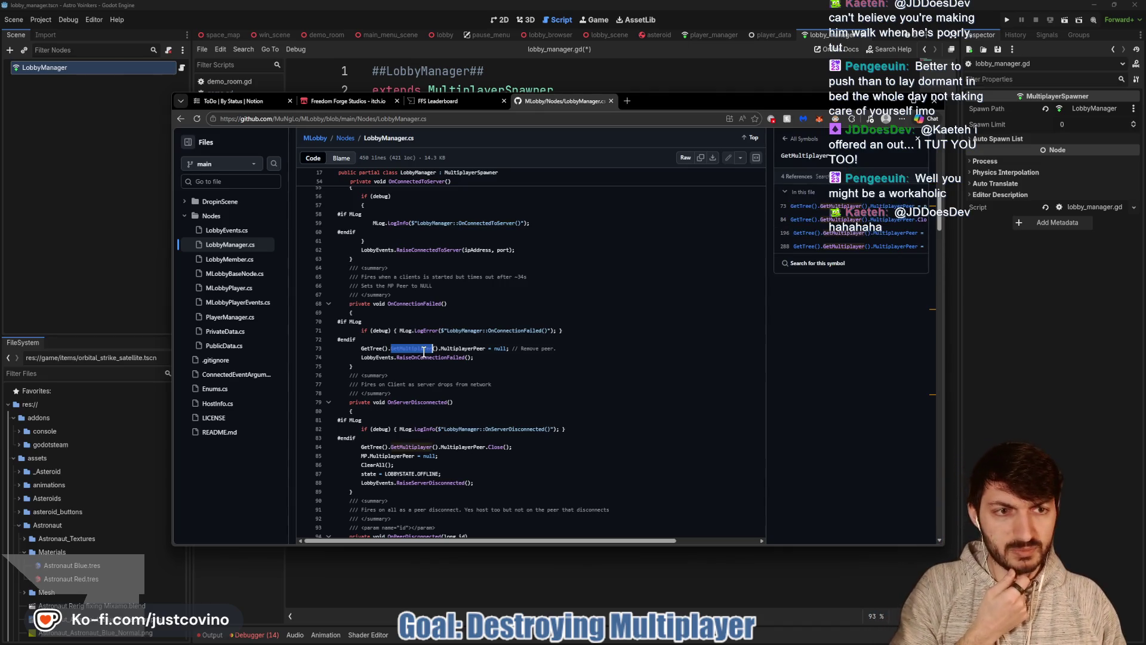
Jump to line 73, where OnConnectionFailed sets MultiplayerPeer to null, and read the surrounding code.
click(424, 350)
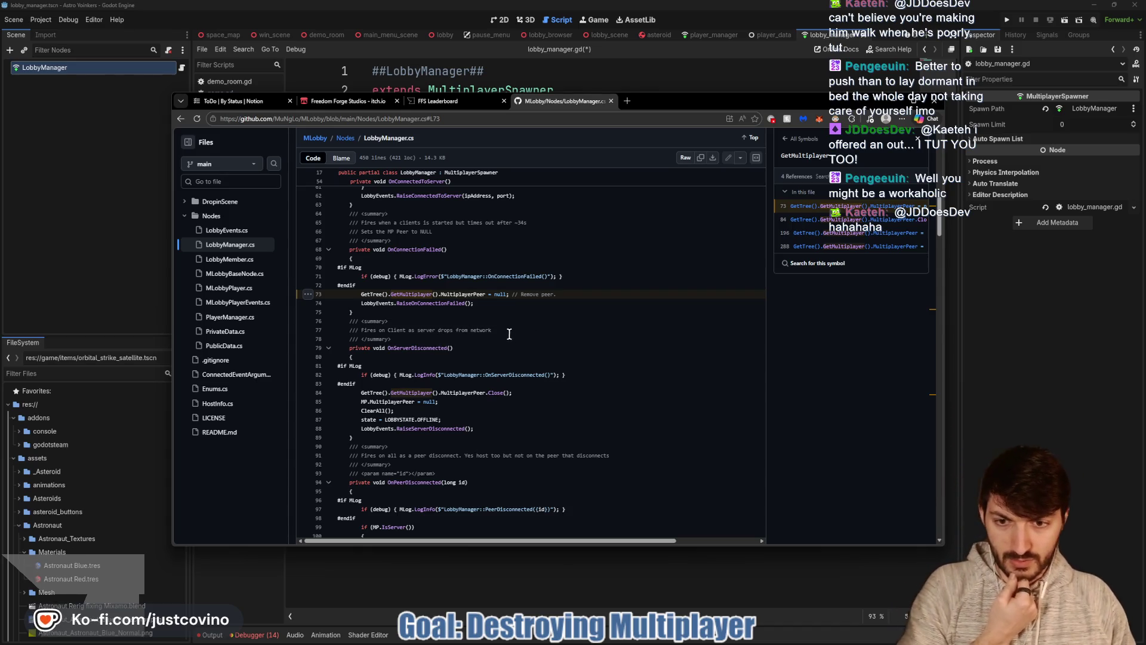
scroll(504, 347, down, 1)
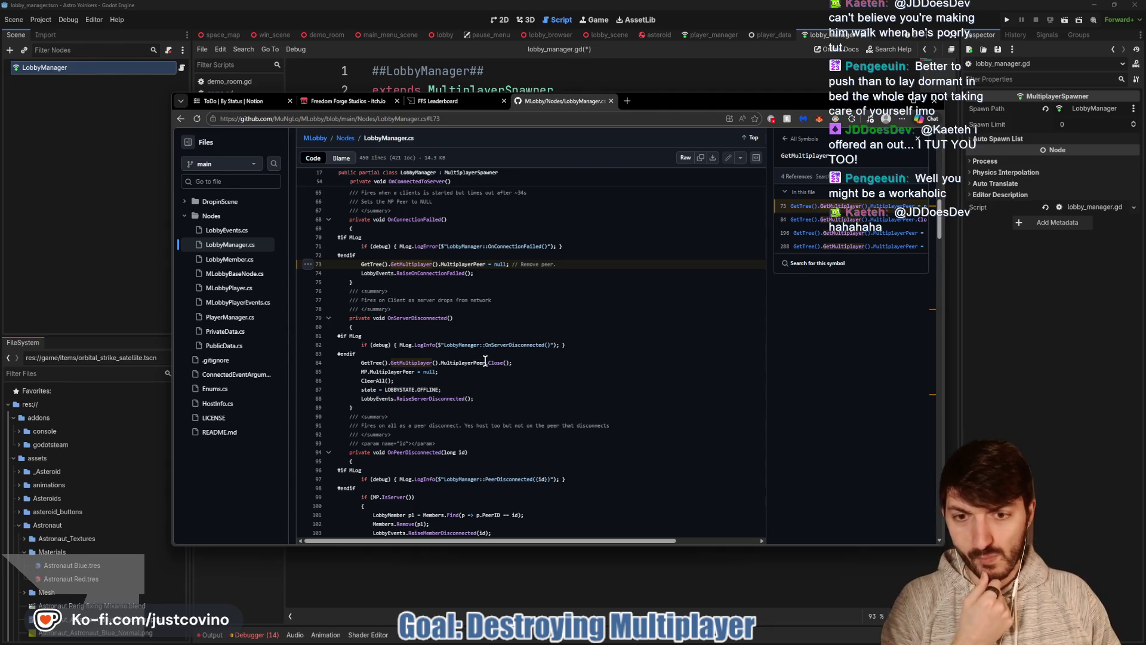
scroll(493, 349, up, 2)
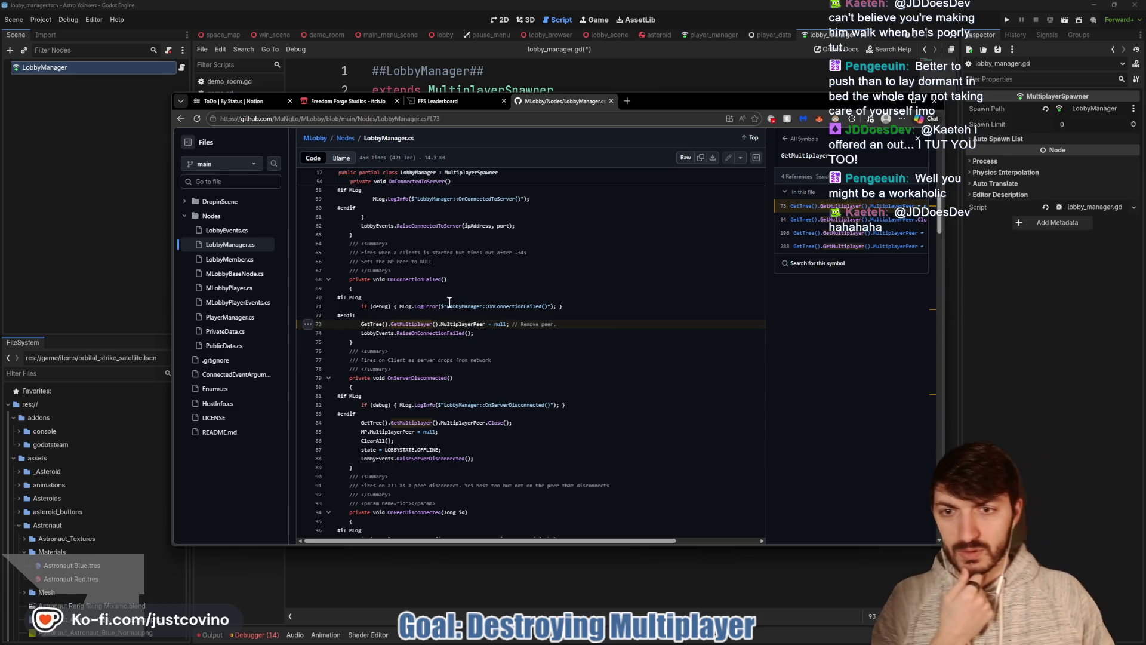
scroll(449, 305, up, 1)
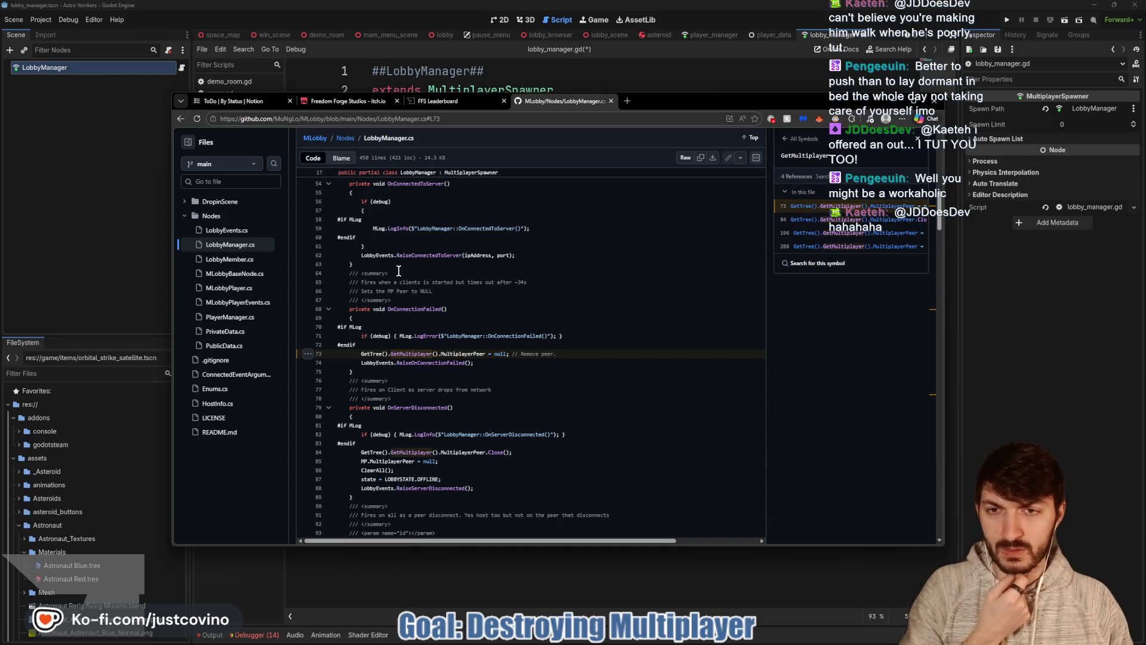
Declare enum BACKEND { ENET, STEAM } on line 4 of lobby_manager.gd and save.
click(102, 238)
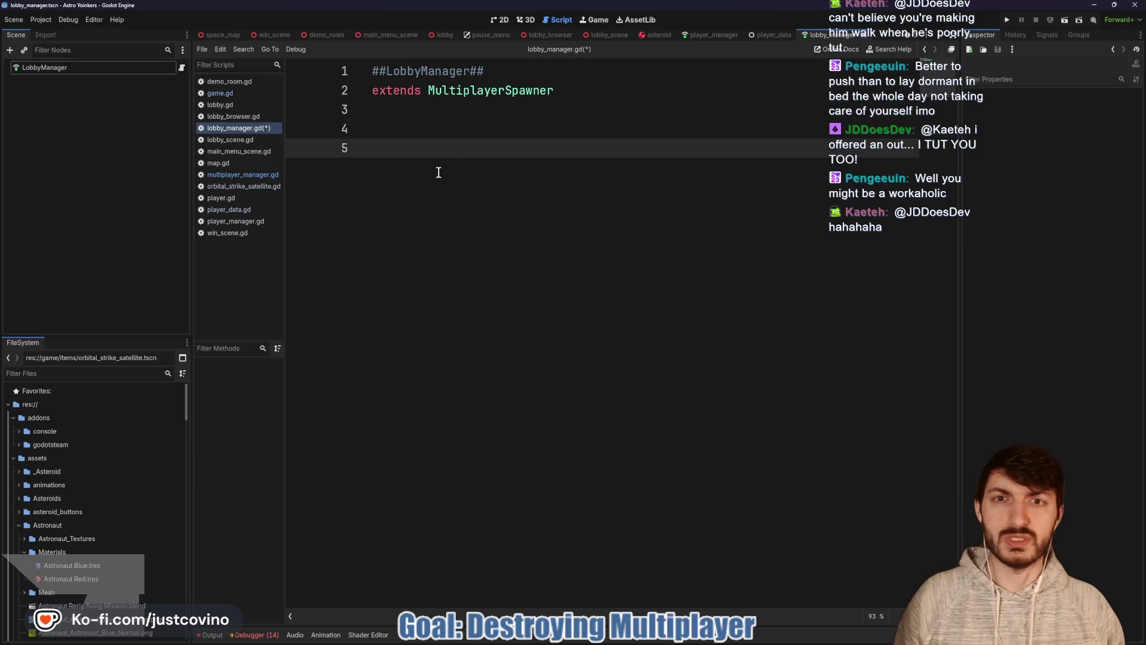
click(390, 123)
text(enum BACKEND)
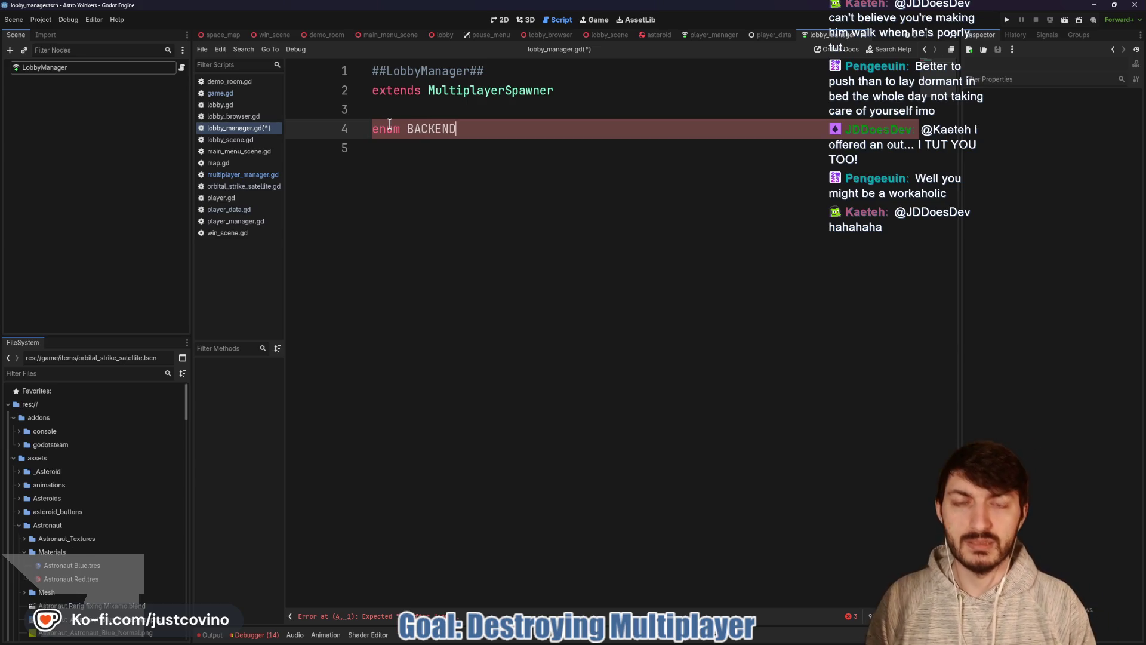
text(ENET, STEAM)
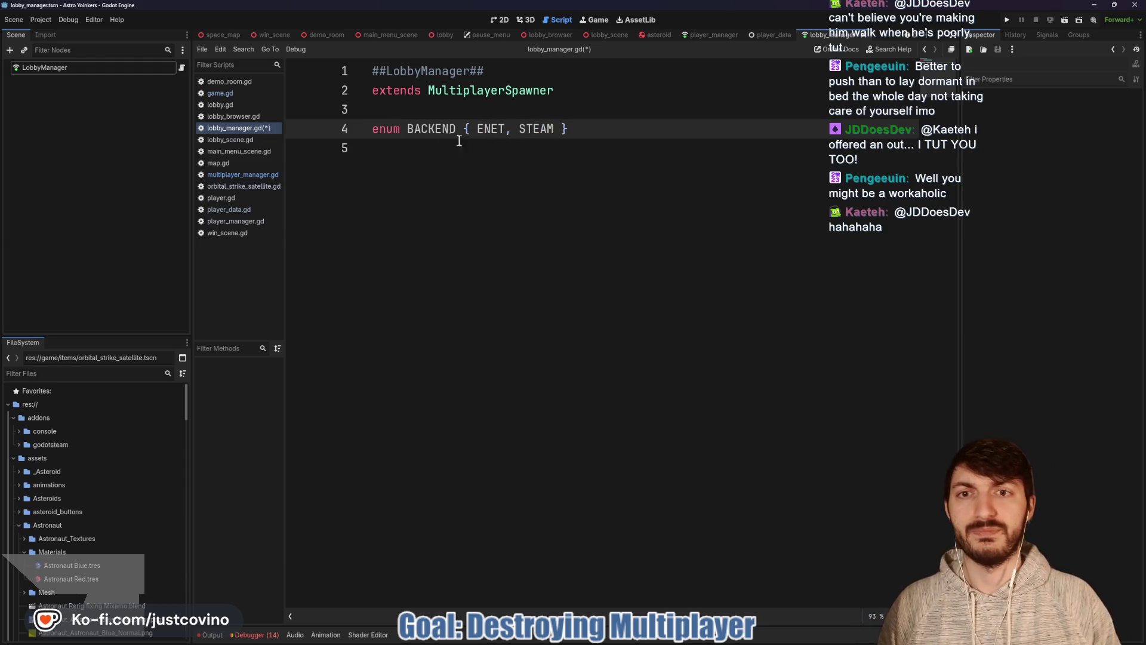
key(ctrl+s)
Add enum PRIVACY { PUBLIC, PRIVATE } on the next line and save the script.
key(Return)
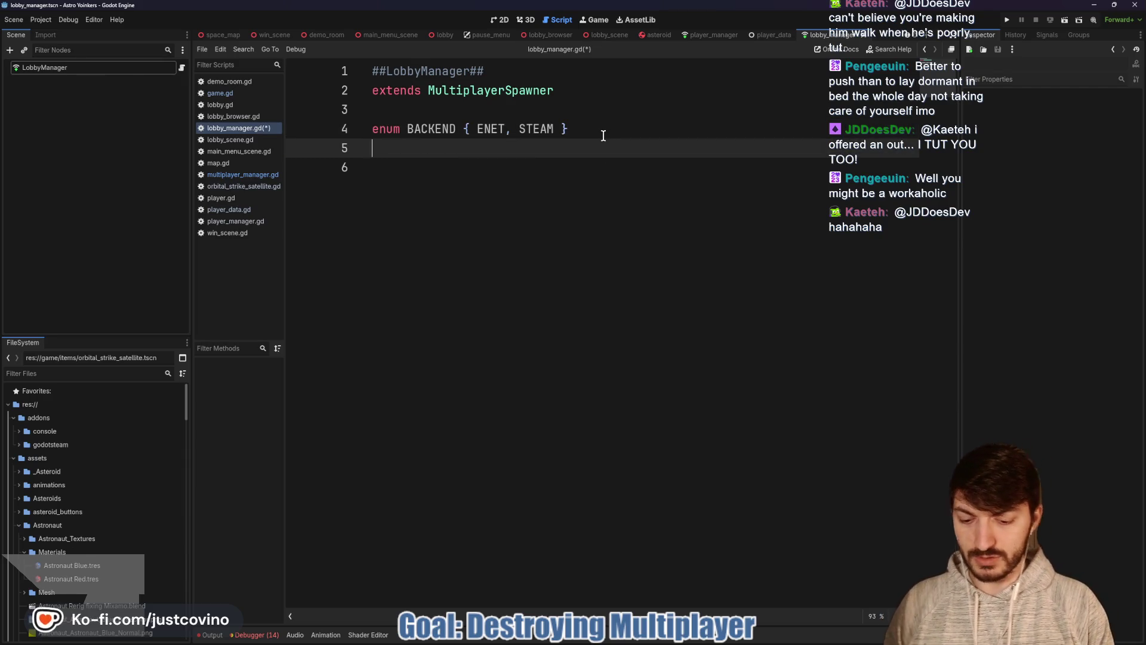
text(enum PRIVACY)
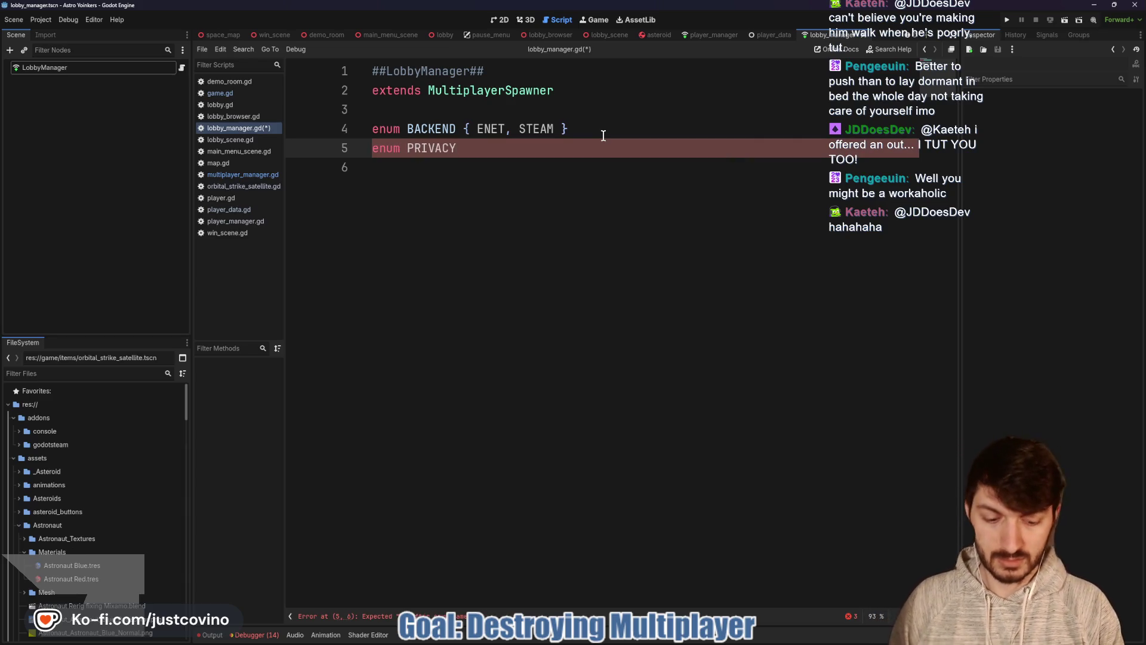
text( { )
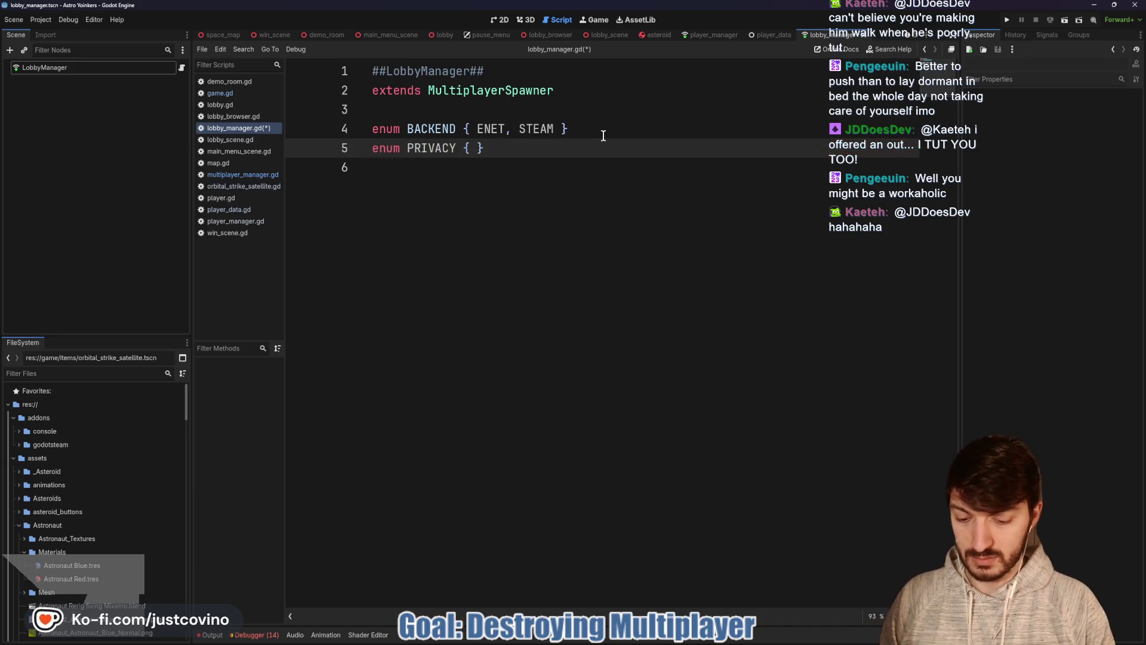
text(PUBLIC, )
text(PRIVAT)
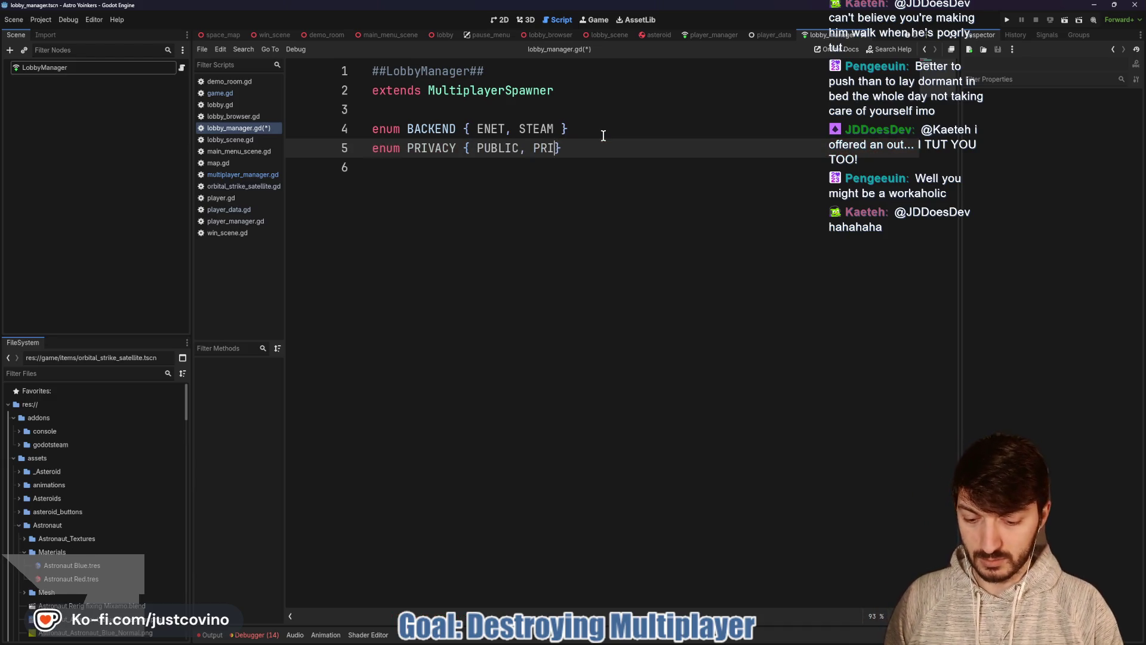
click(505, 168)
key(ctrl+s)
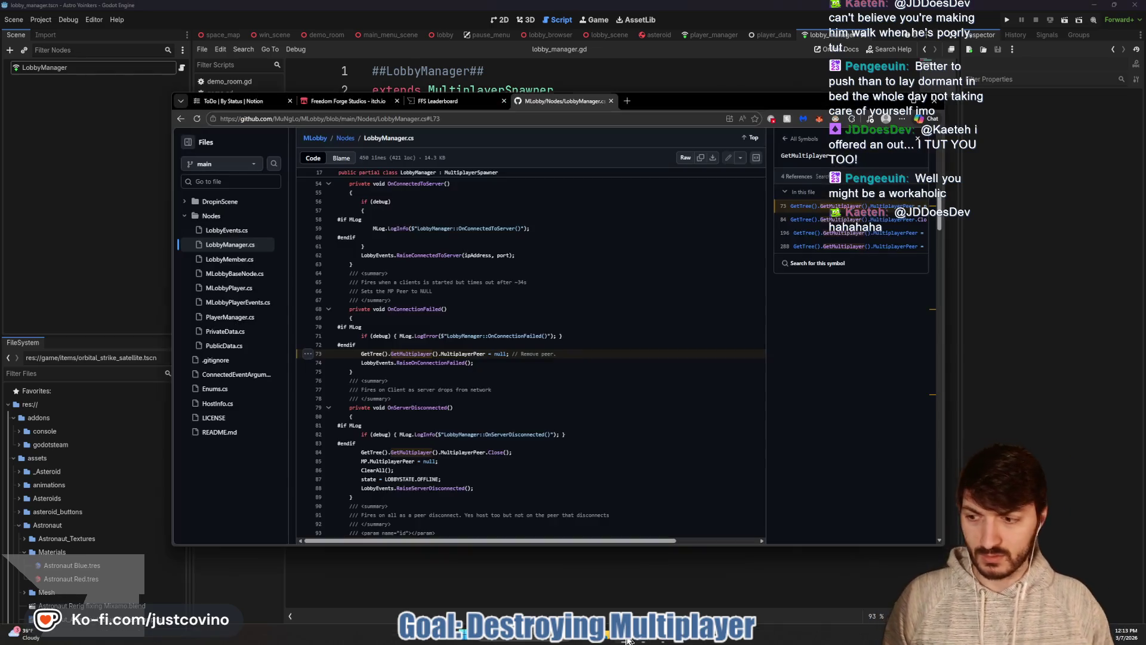
Bring the GitHub LobbyManager.cs page to the front and make the browser window taller.
key(alt+Tab)
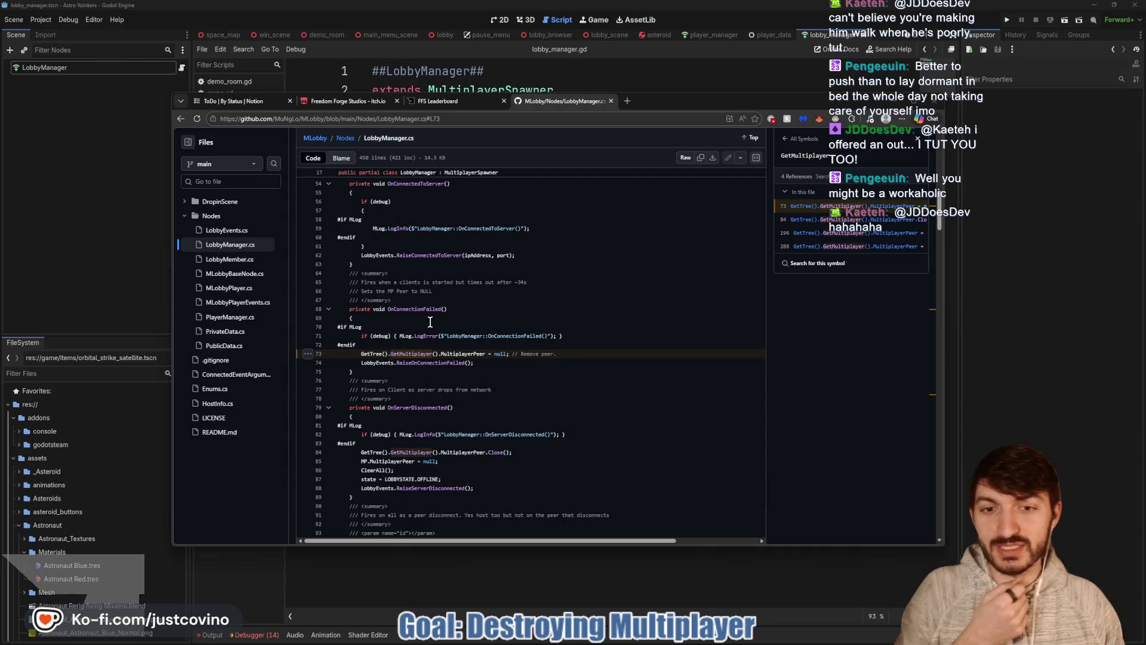
scroll(430, 322, down, 1)
drag(652, 99, 640, 65)
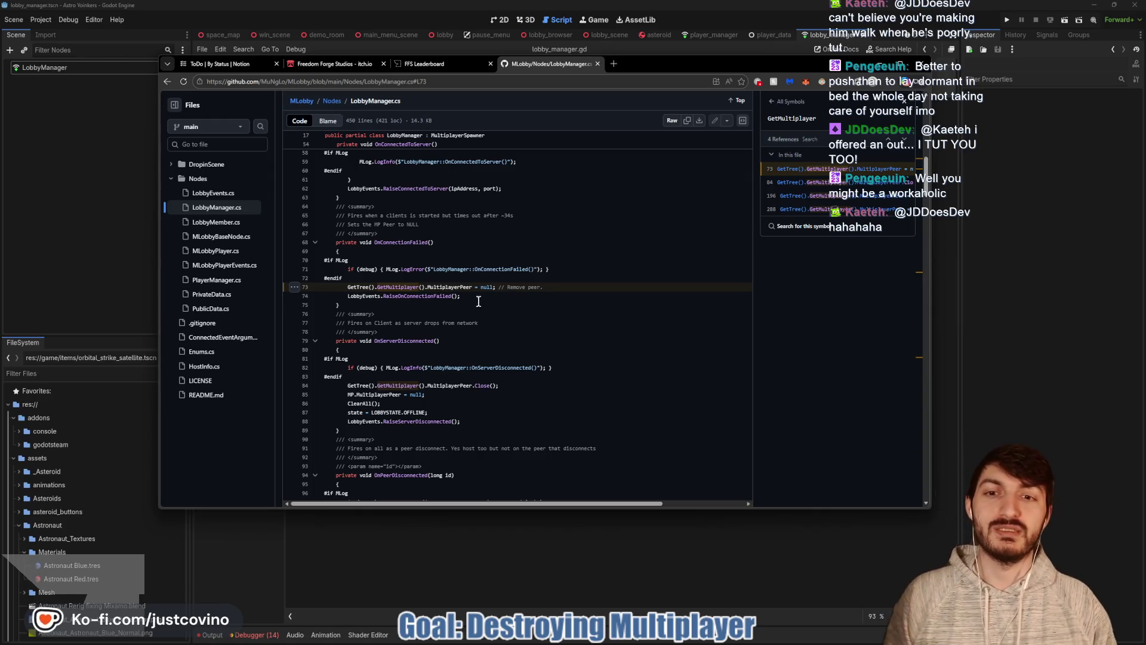
drag(602, 507, 613, 557)
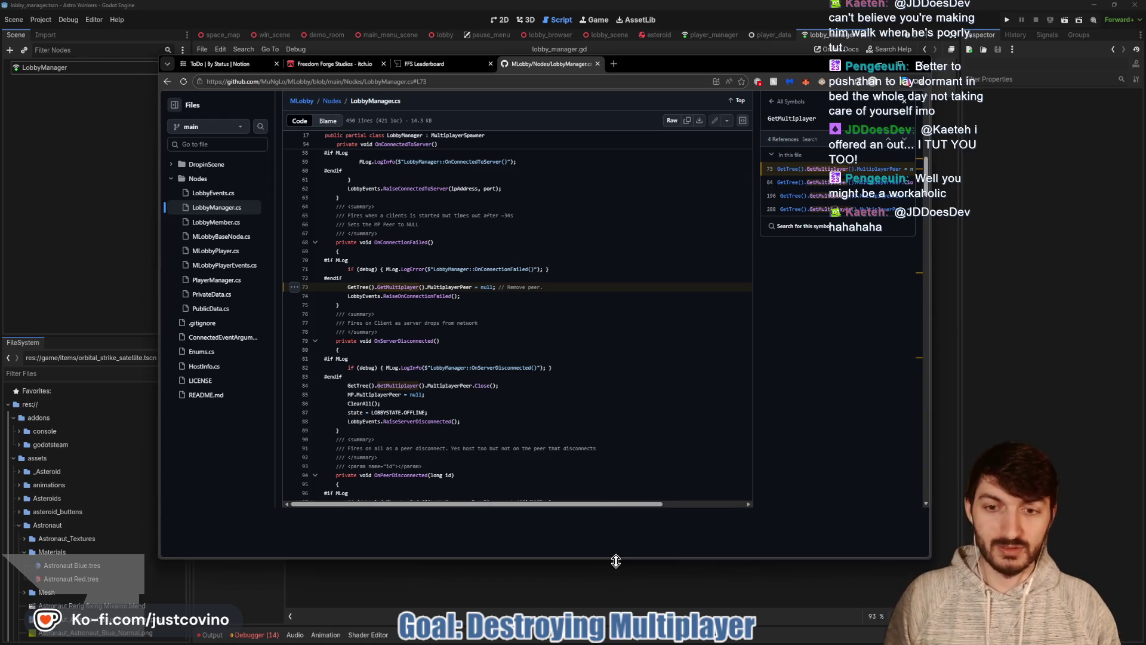
scroll(519, 349, down, 1)
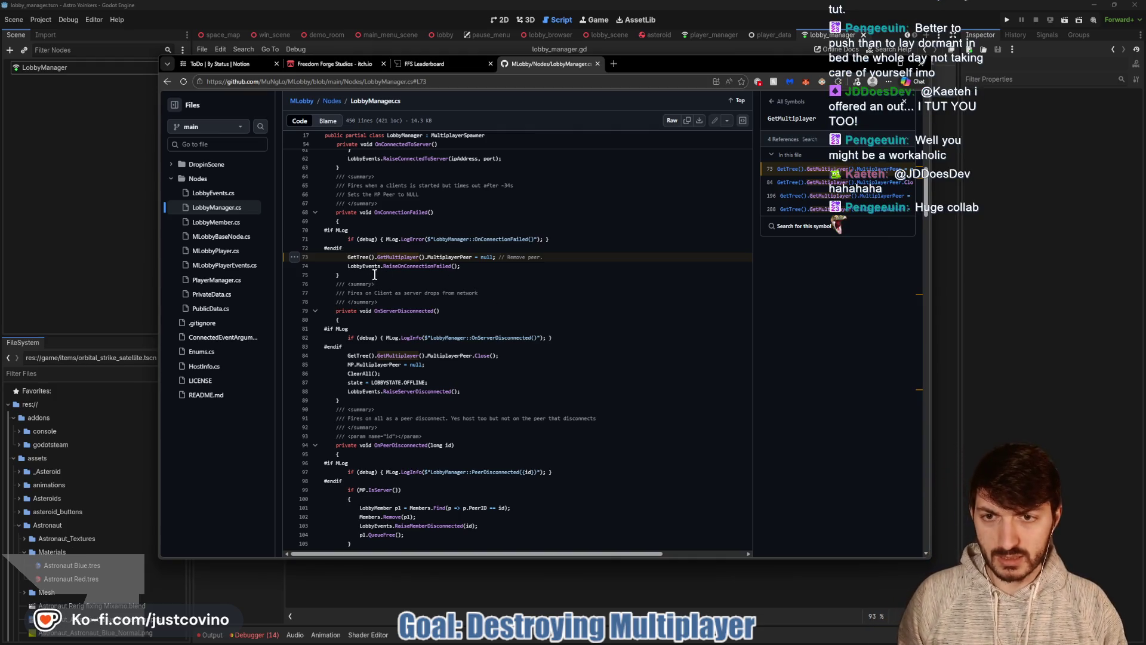
scroll(375, 275, up, 5)
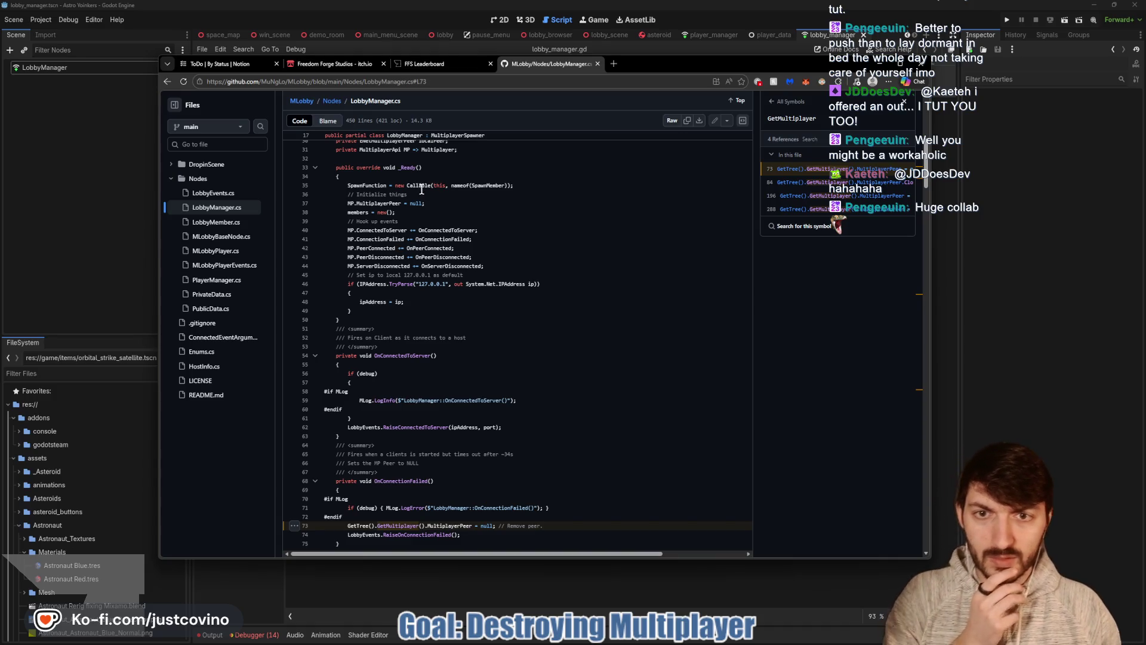
Look up SpawnMember on line 35 and browse through its definition and references.
click(478, 186)
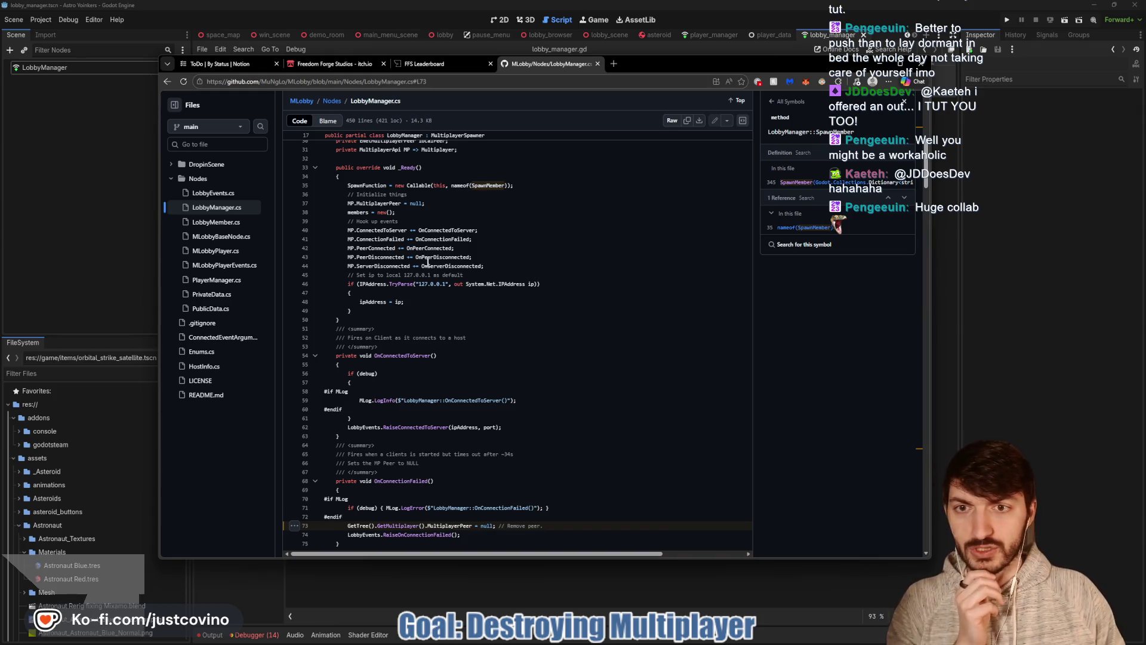
scroll(428, 261, down, 1)
scroll(430, 264, down, 1)
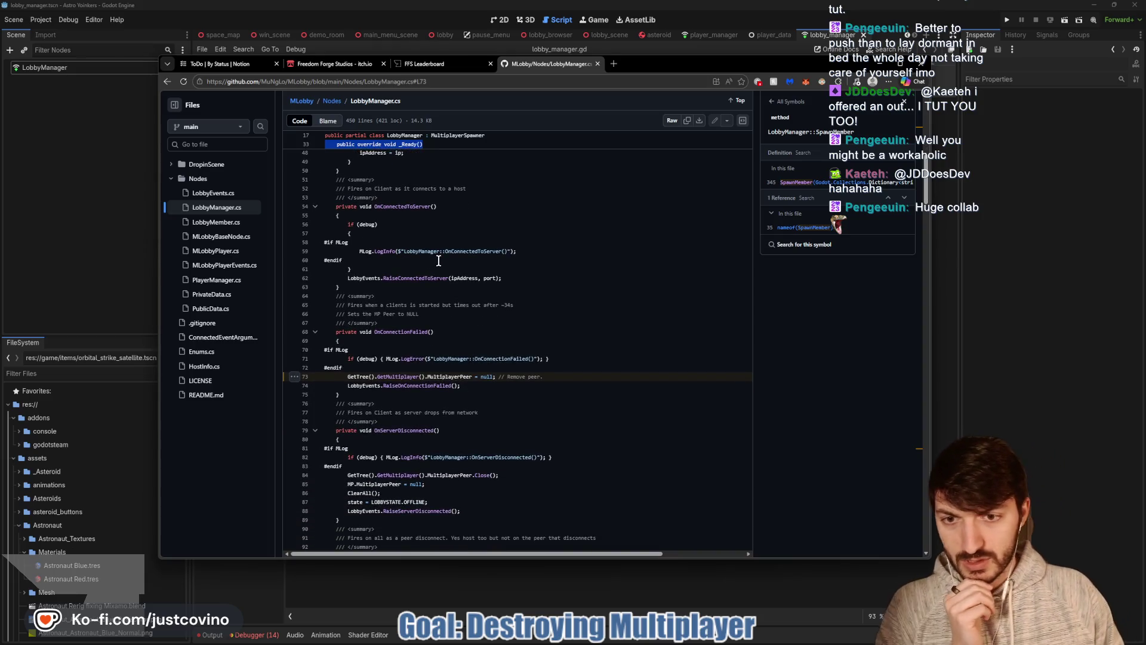
scroll(427, 267, up, 2)
scroll(418, 274, down, 2)
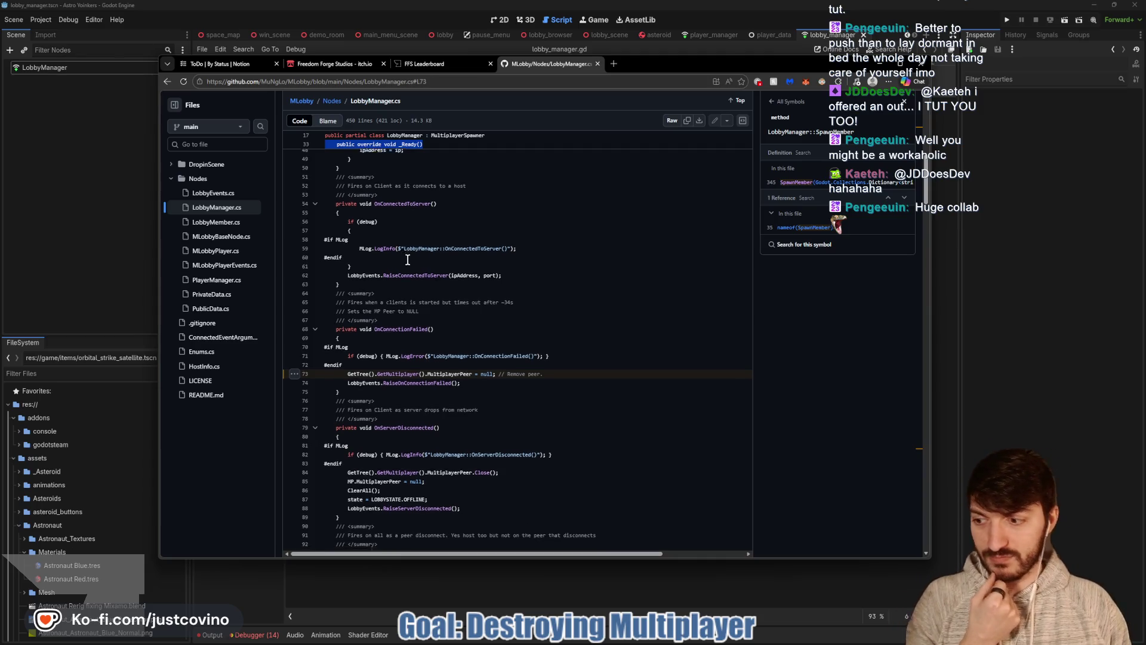
scroll(412, 259, down, 3)
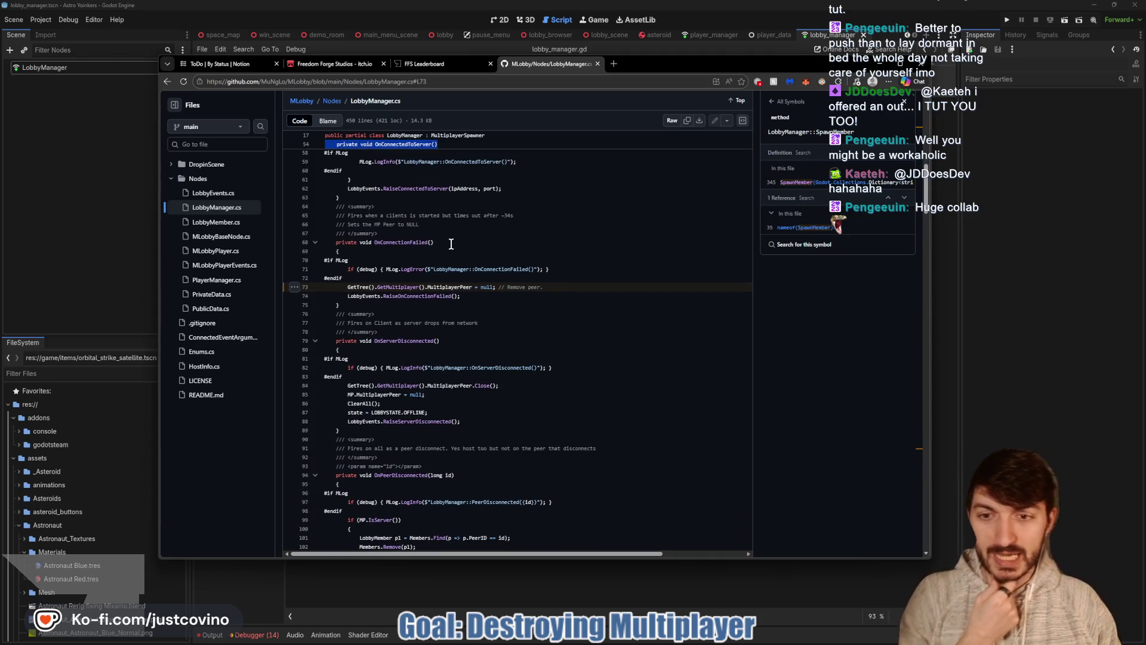
scroll(456, 244, down, 3)
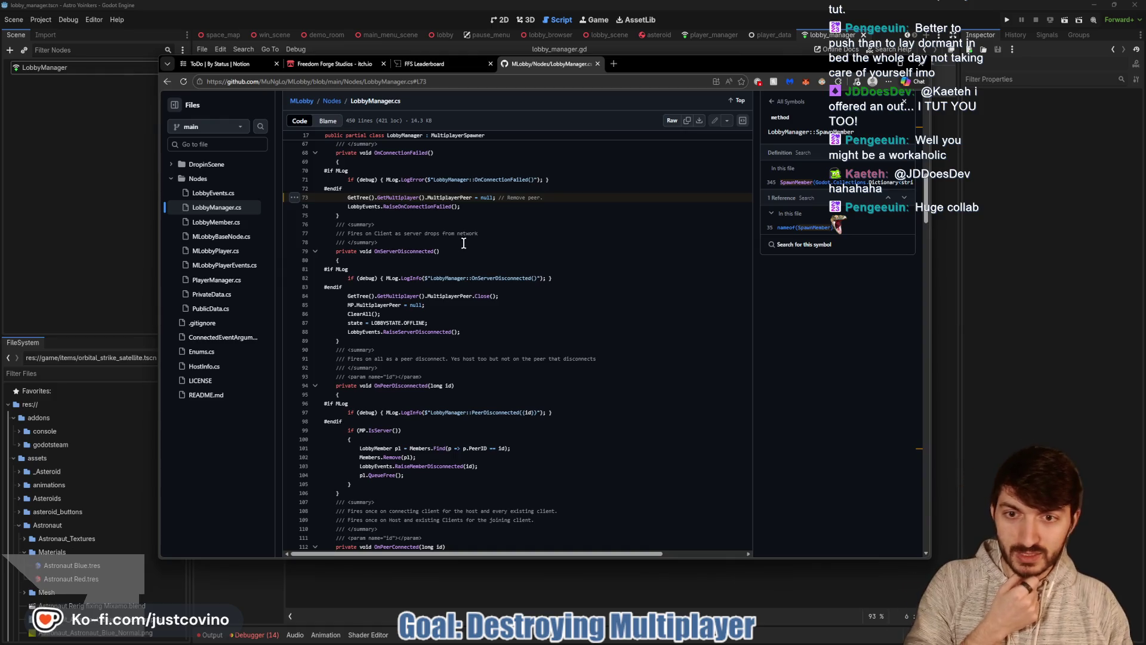
scroll(436, 263, down, 5)
scroll(436, 264, down, 3)
scroll(445, 273, down, 6)
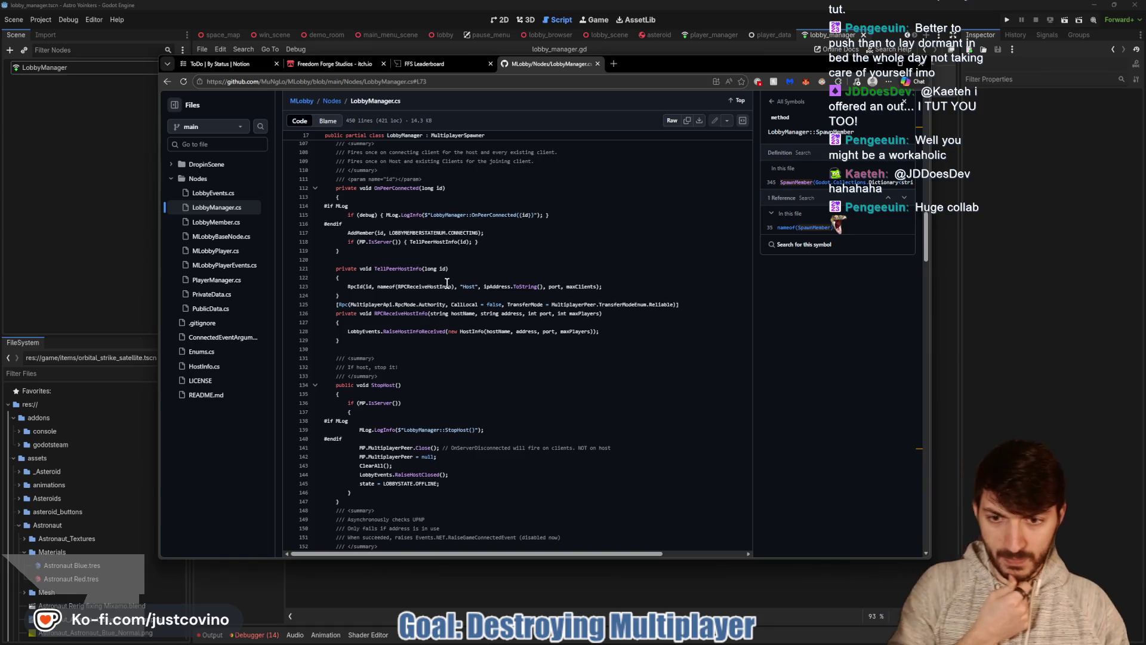
scroll(436, 286, down, 3)
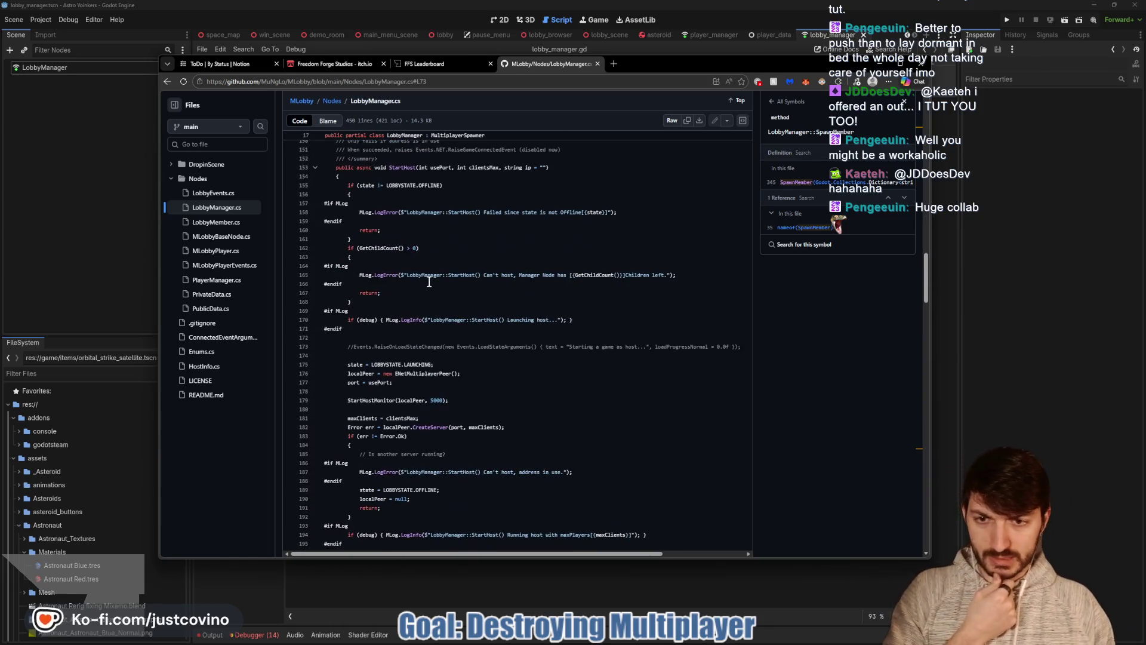
scroll(421, 273, up, 8)
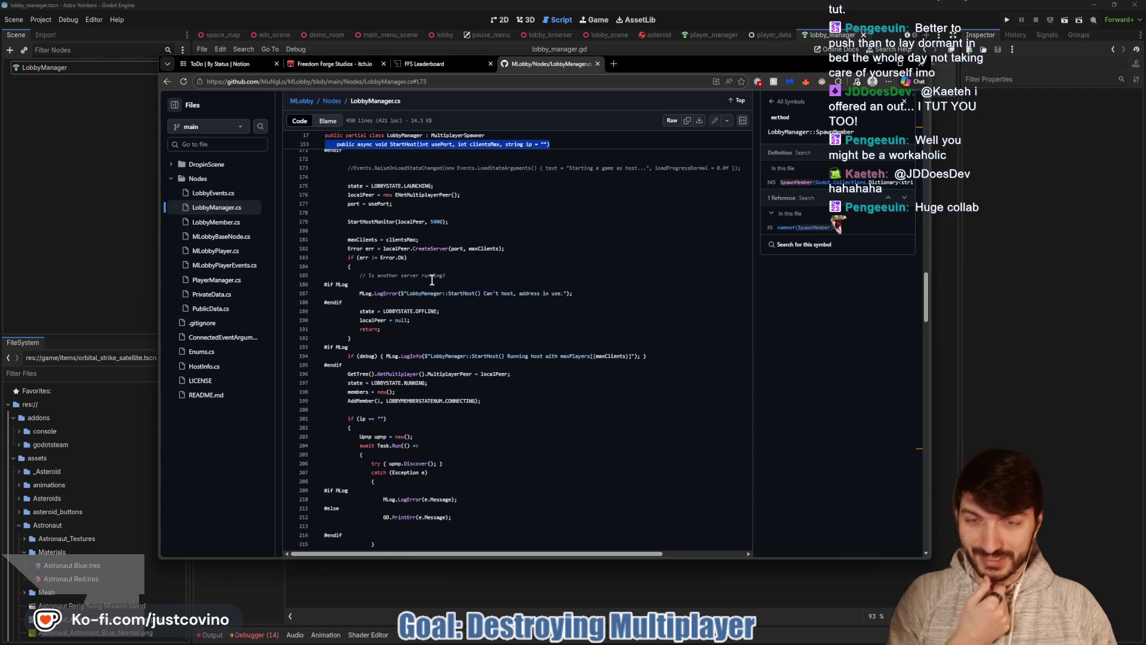
scroll(438, 303, up, 9)
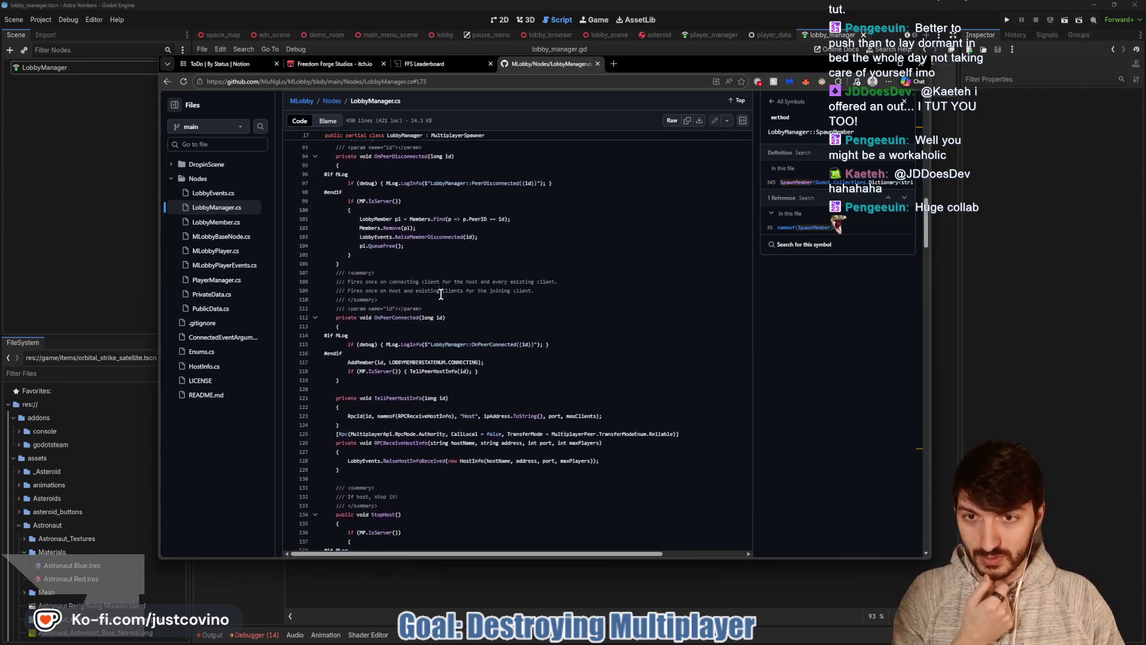
scroll(436, 288, up, 1)
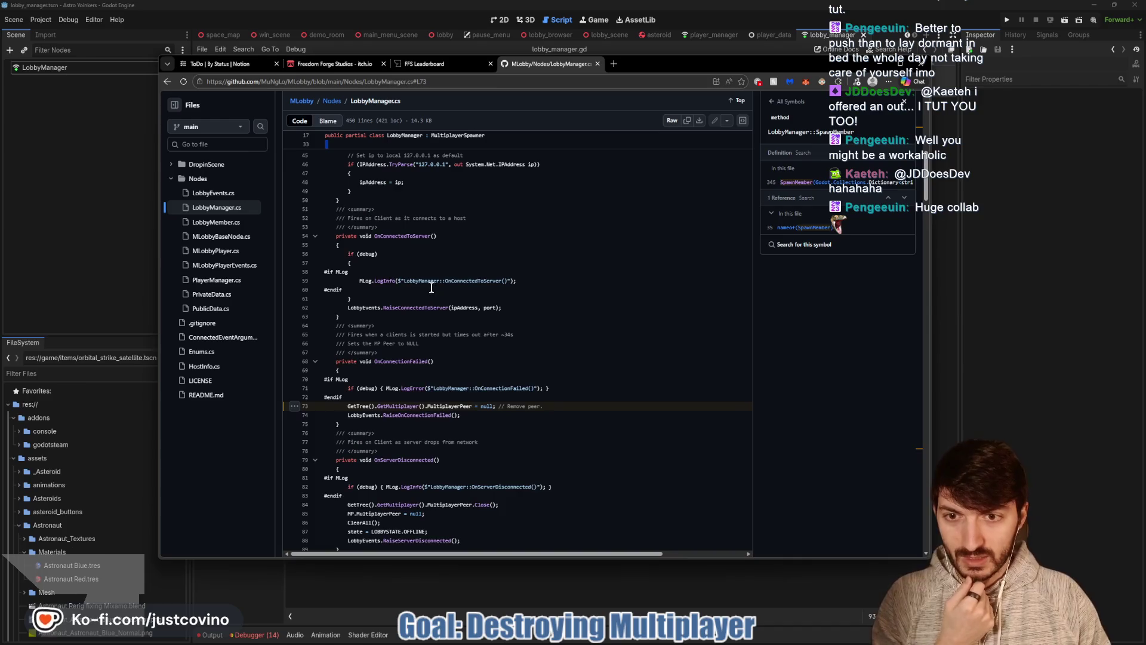
scroll(434, 287, up, 2)
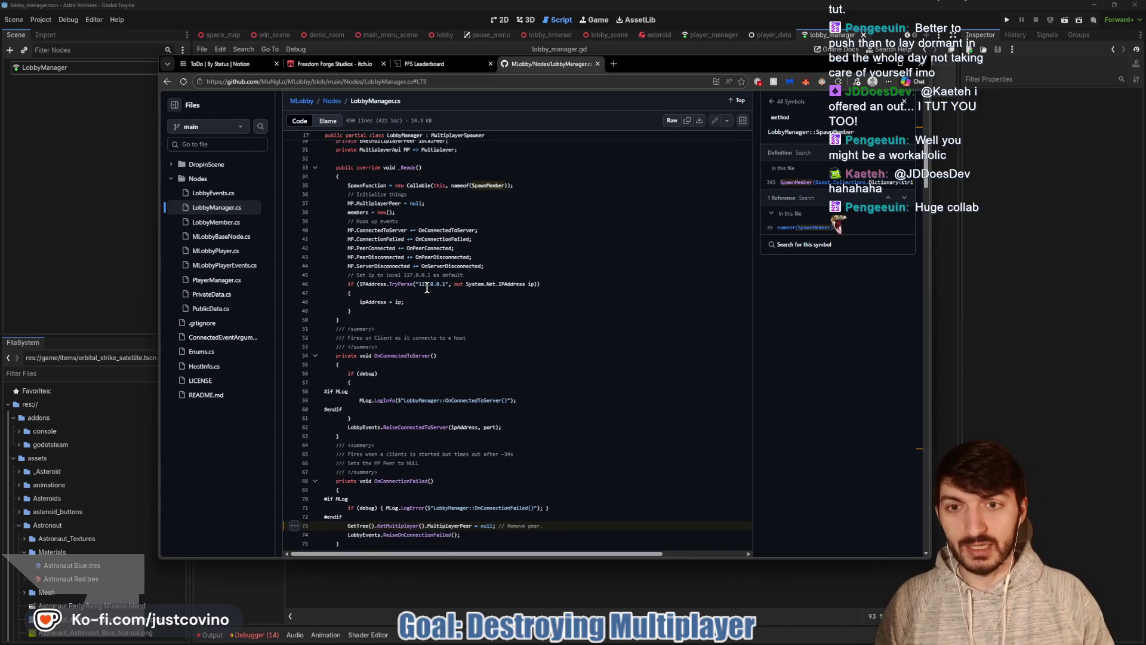
scroll(426, 288, up, 3)
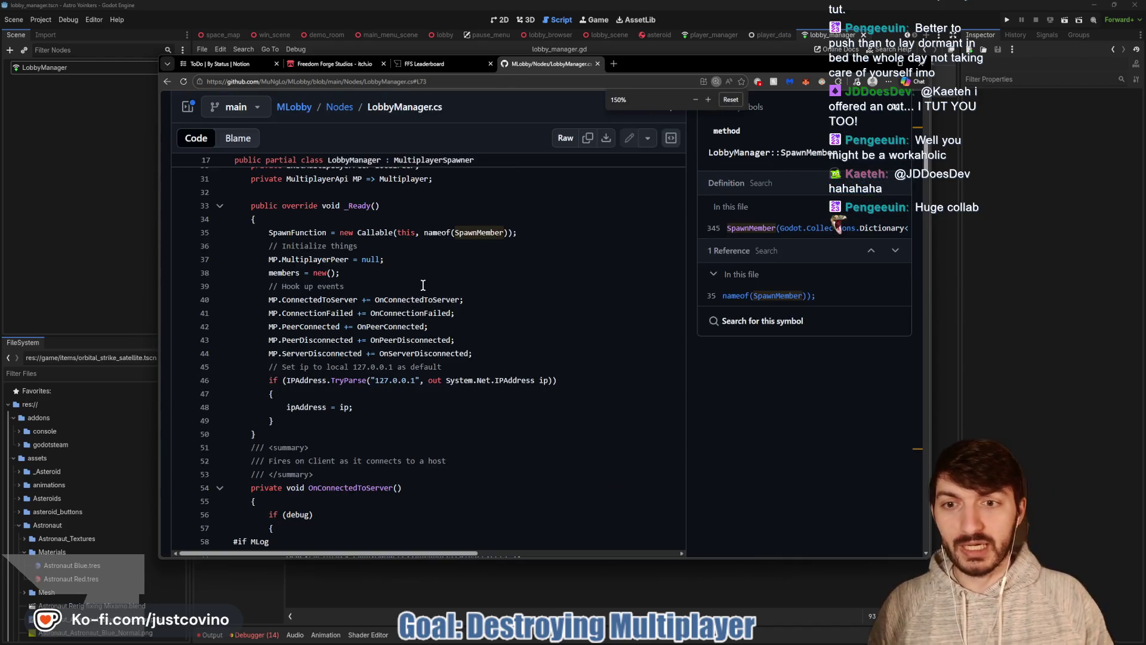
scroll(423, 285, down, 2)
scroll(407, 277, up, 3)
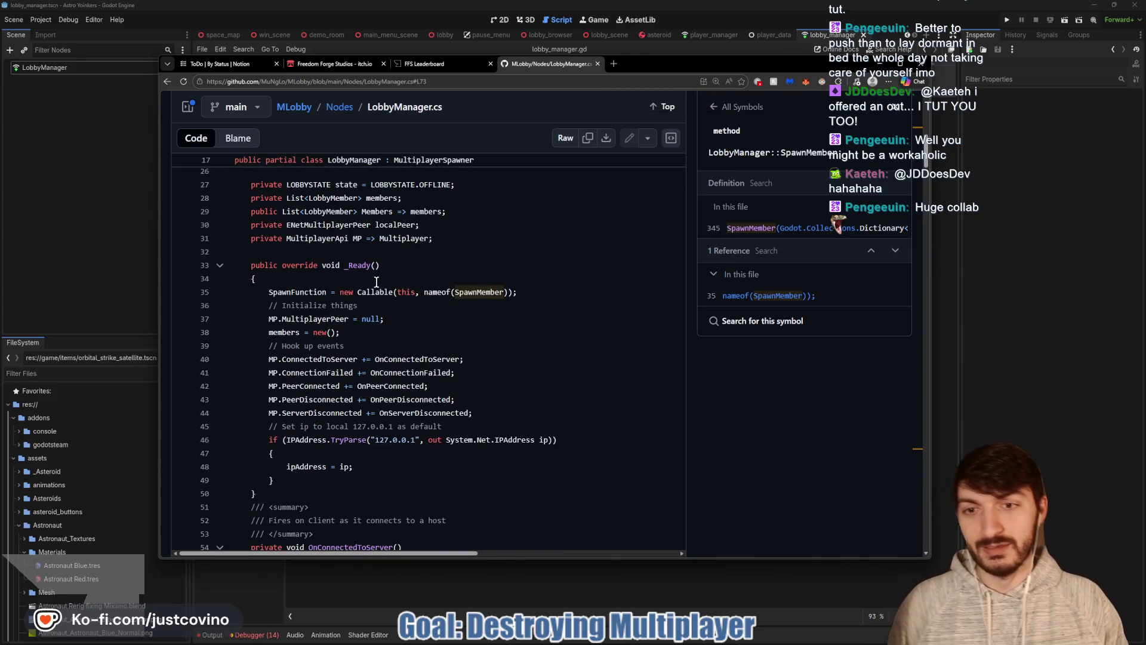
drag(265, 292, 524, 292)
click(525, 291)
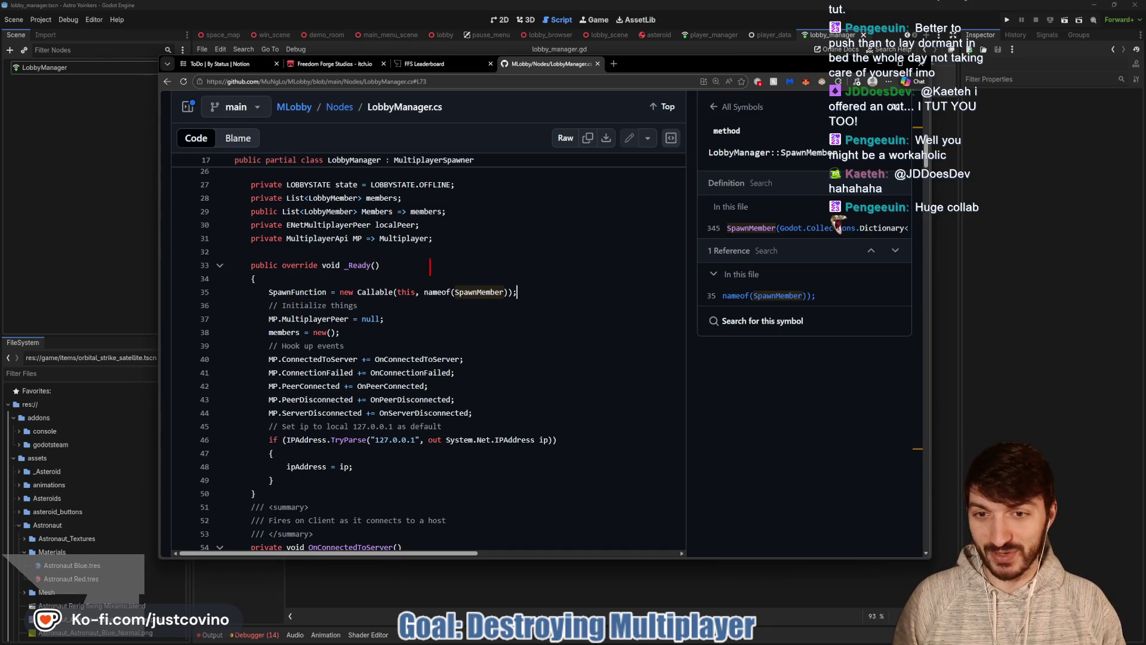
text(spawn)
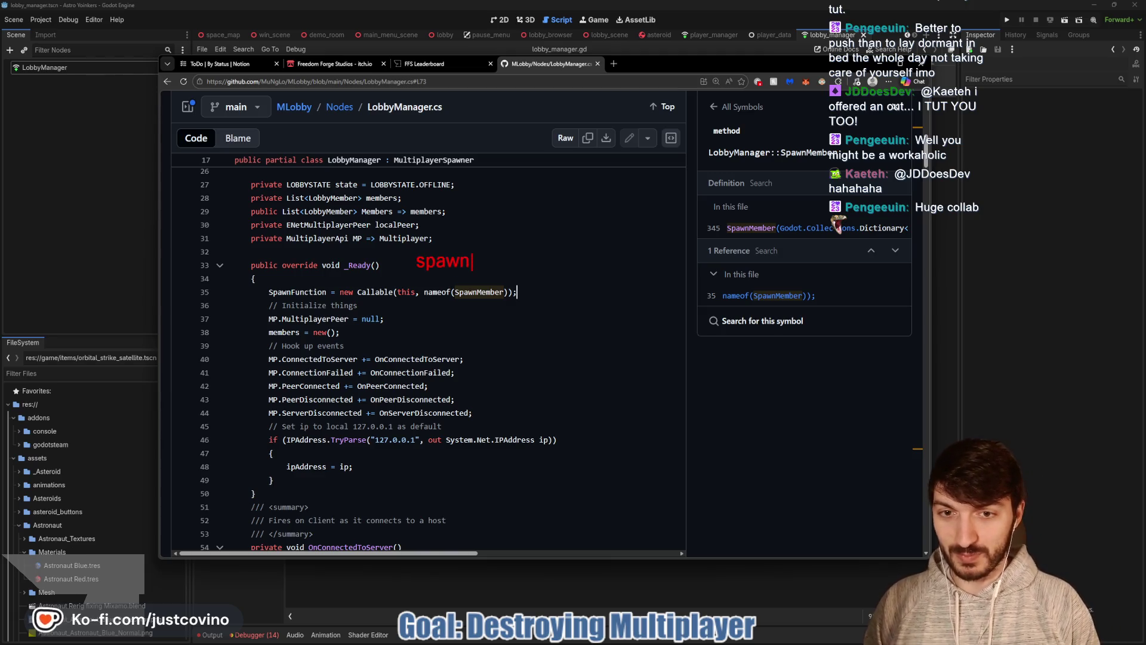
text(_function = )
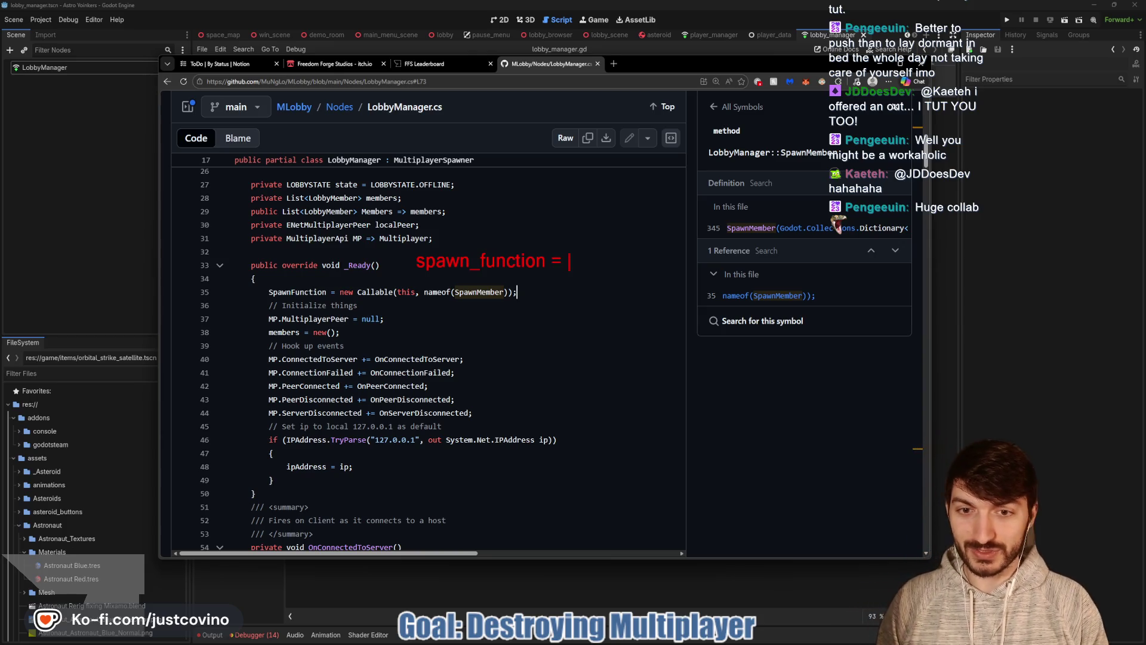
text(spawn_member)
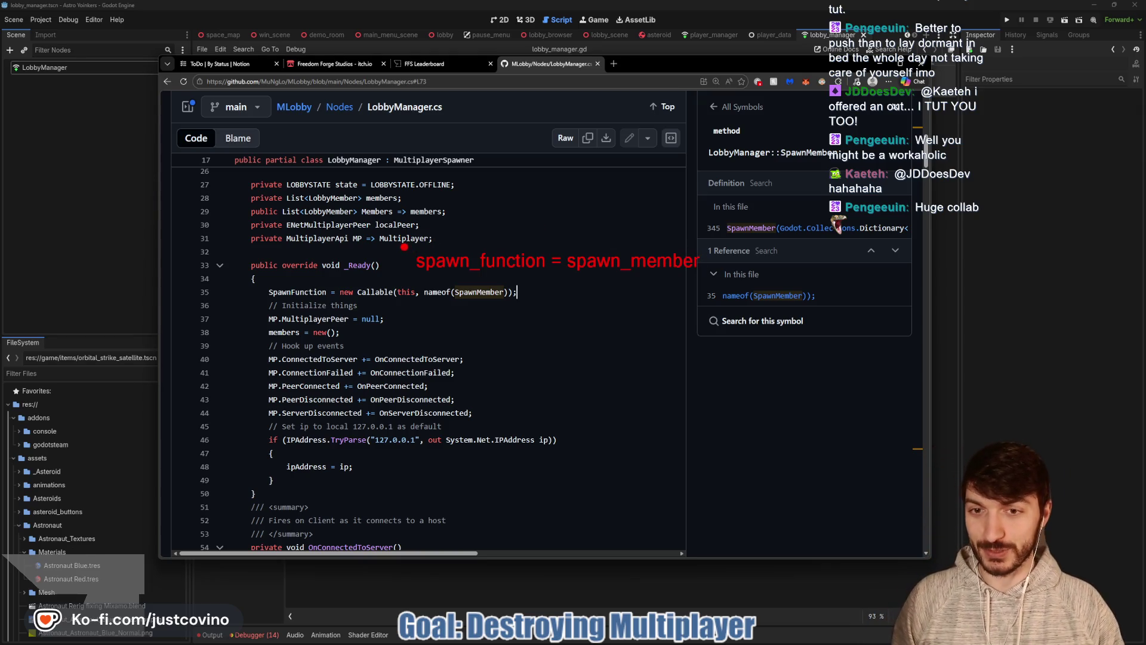
drag(406, 261, 288, 250)
drag(269, 291, 197, 291)
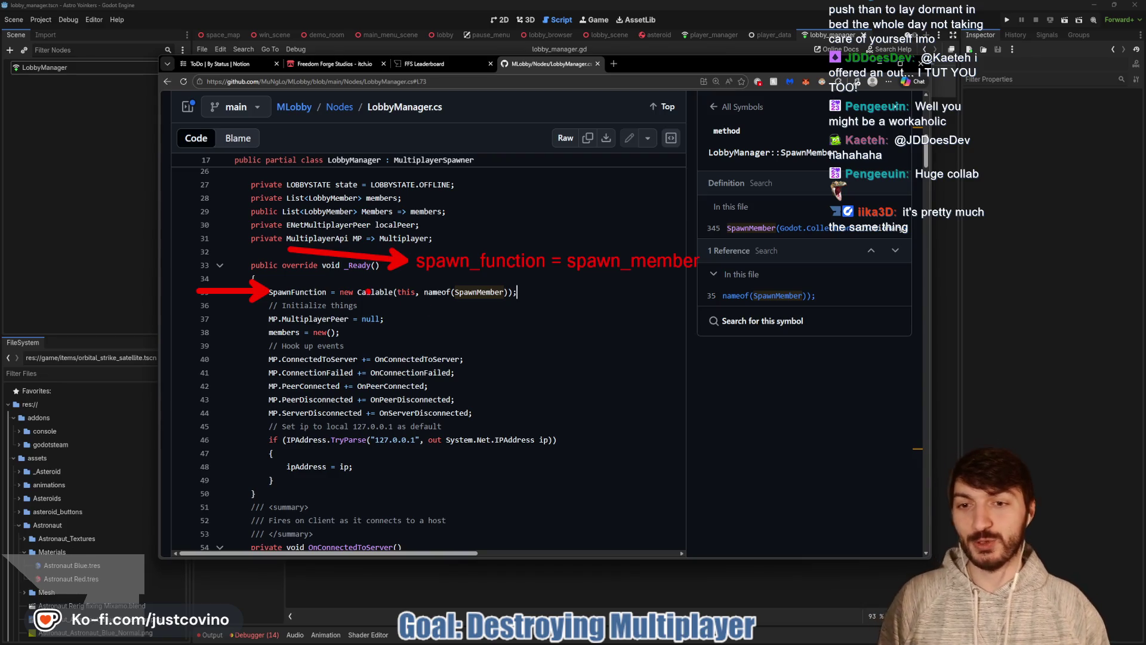
drag(394, 292, 448, 294)
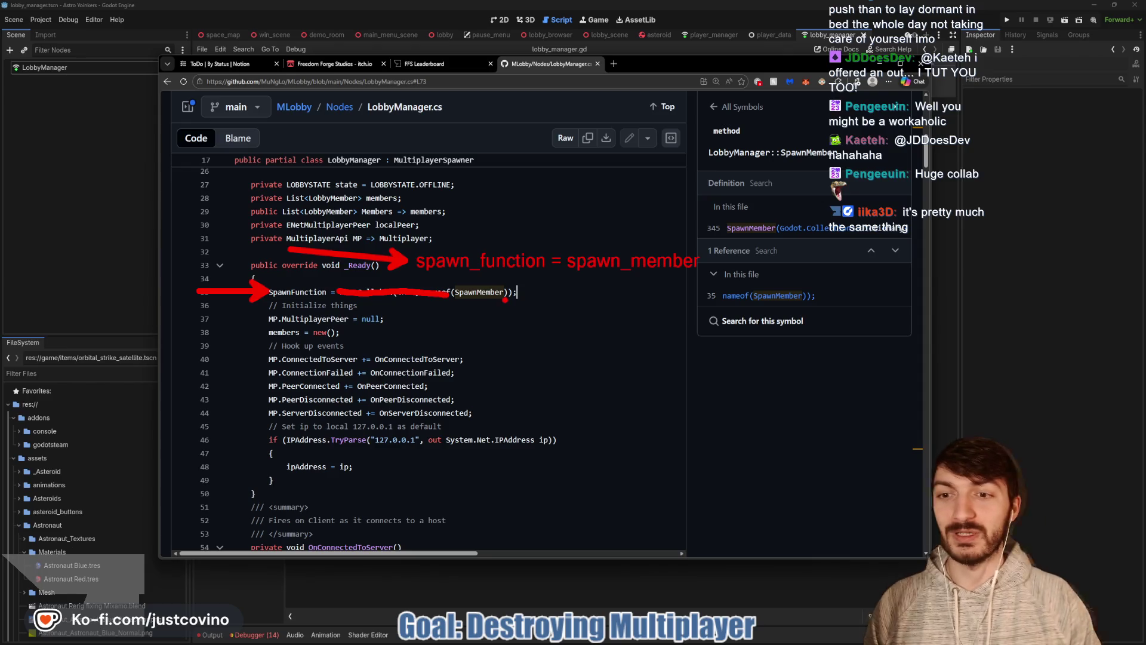
key(Escape)
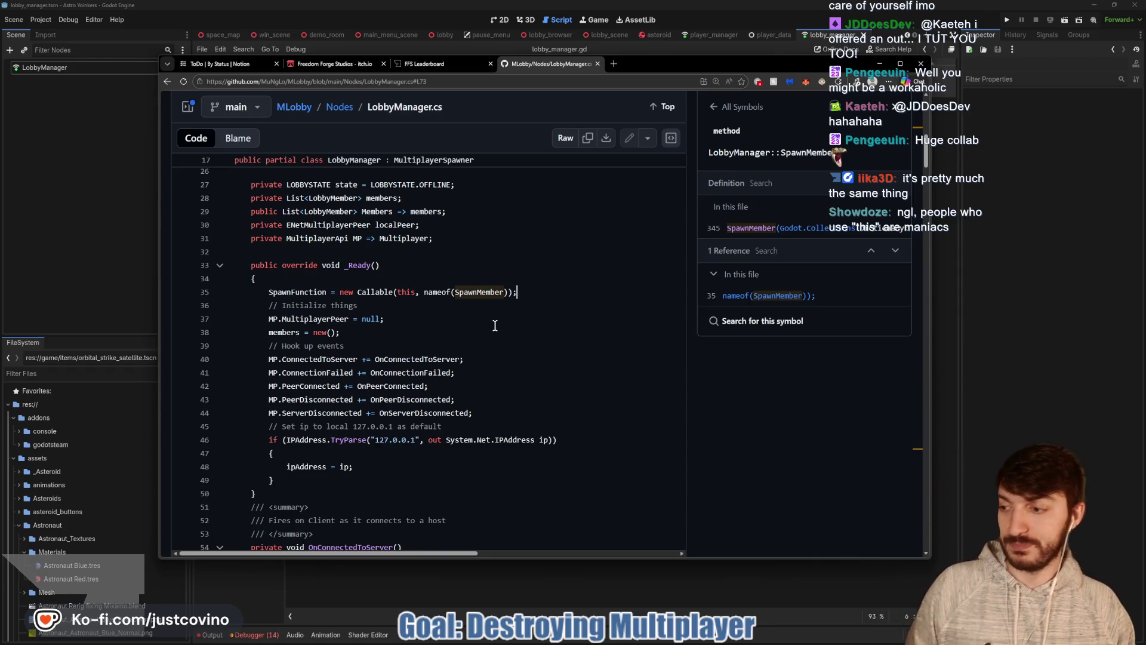
double_click(407, 292)
click(437, 313)
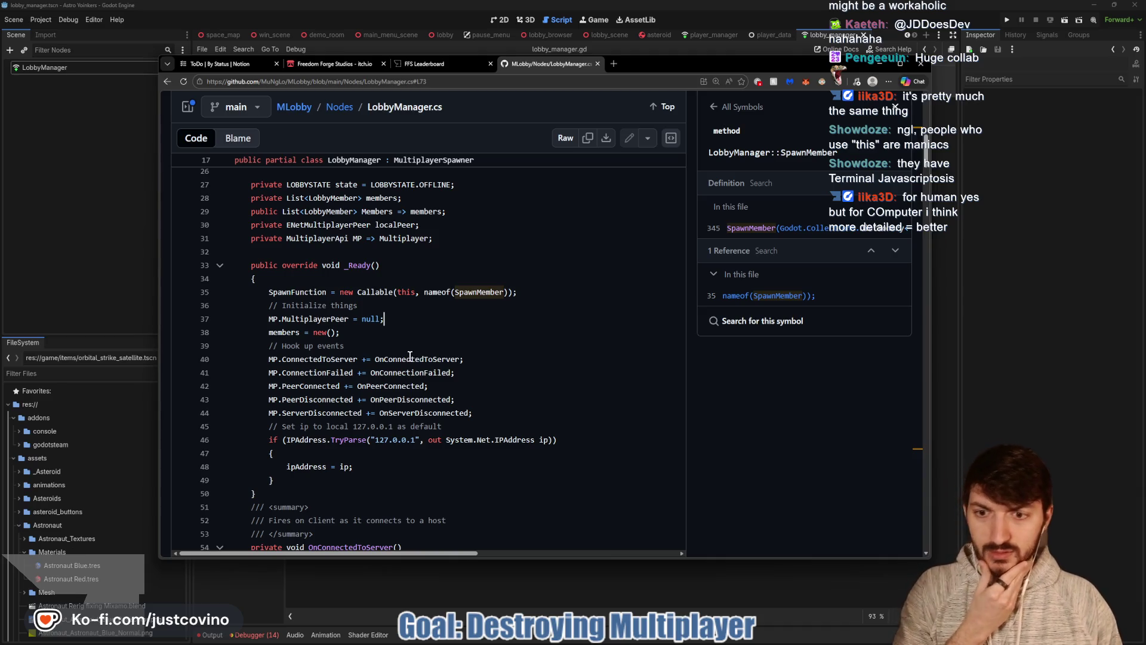
scroll(404, 353, down, 2)
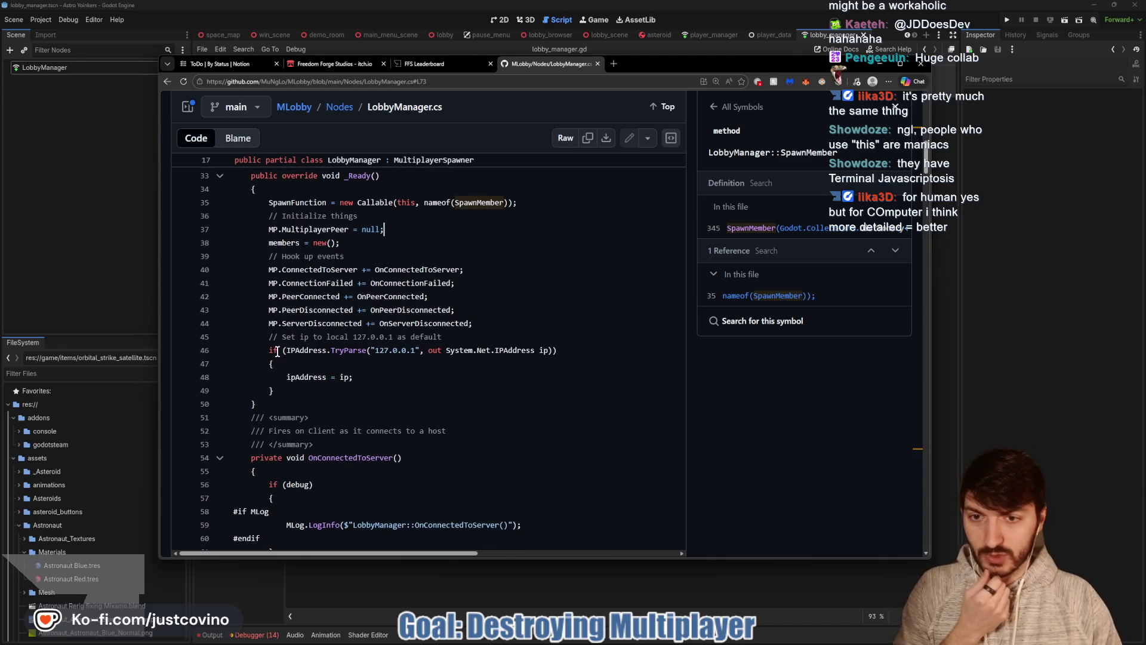
scroll(284, 360, down, 1)
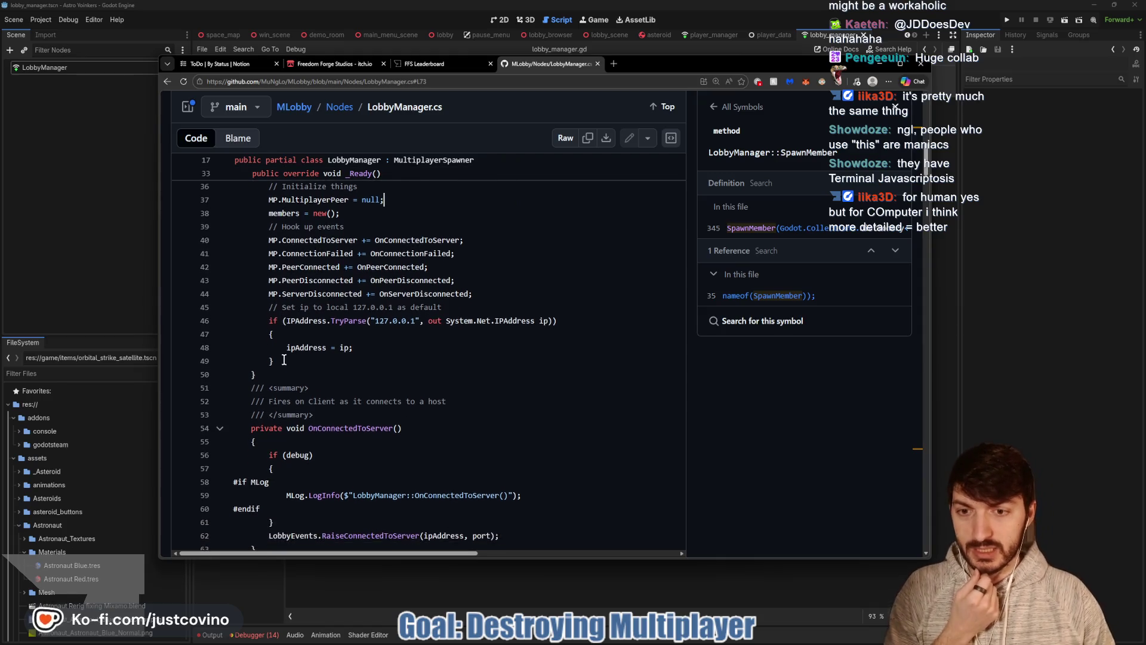
scroll(284, 345, down, 1)
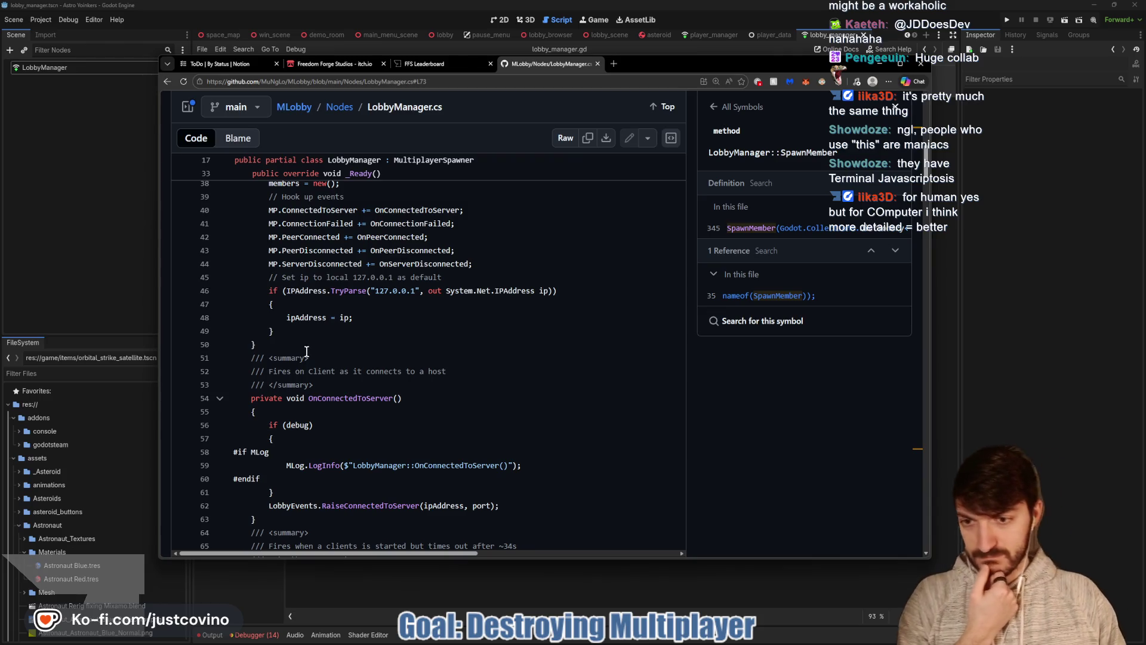
scroll(307, 352, down, 1)
scroll(308, 367, down, 1)
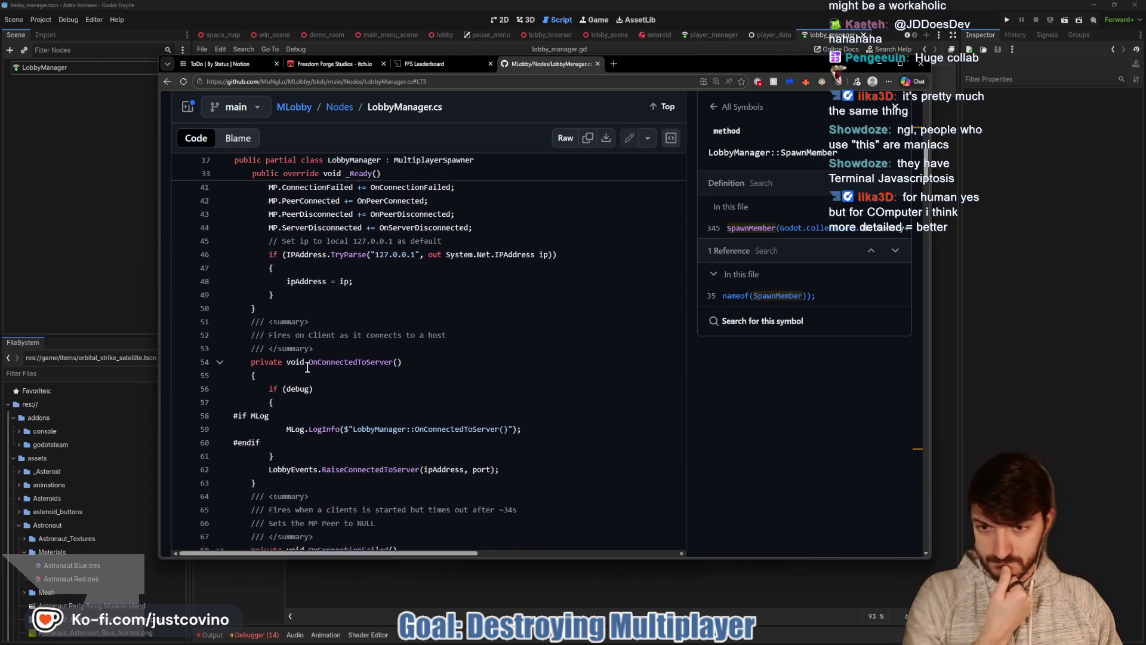
scroll(308, 367, down, 2)
scroll(430, 313, down, 1)
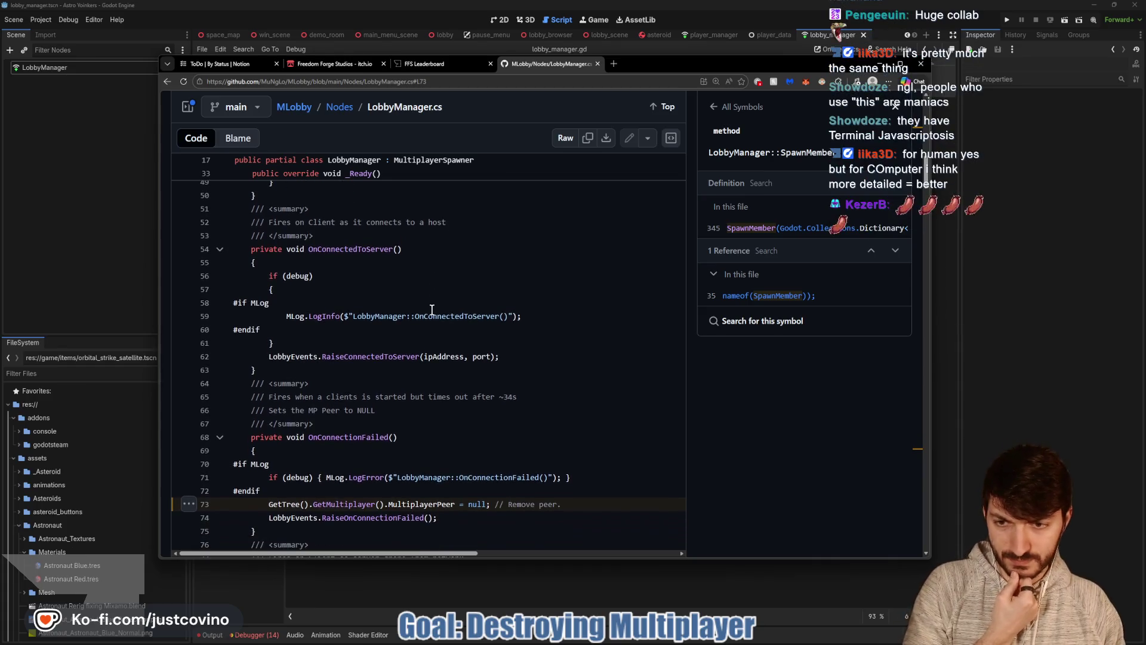
scroll(418, 316, down, 2)
scroll(417, 321, down, 3)
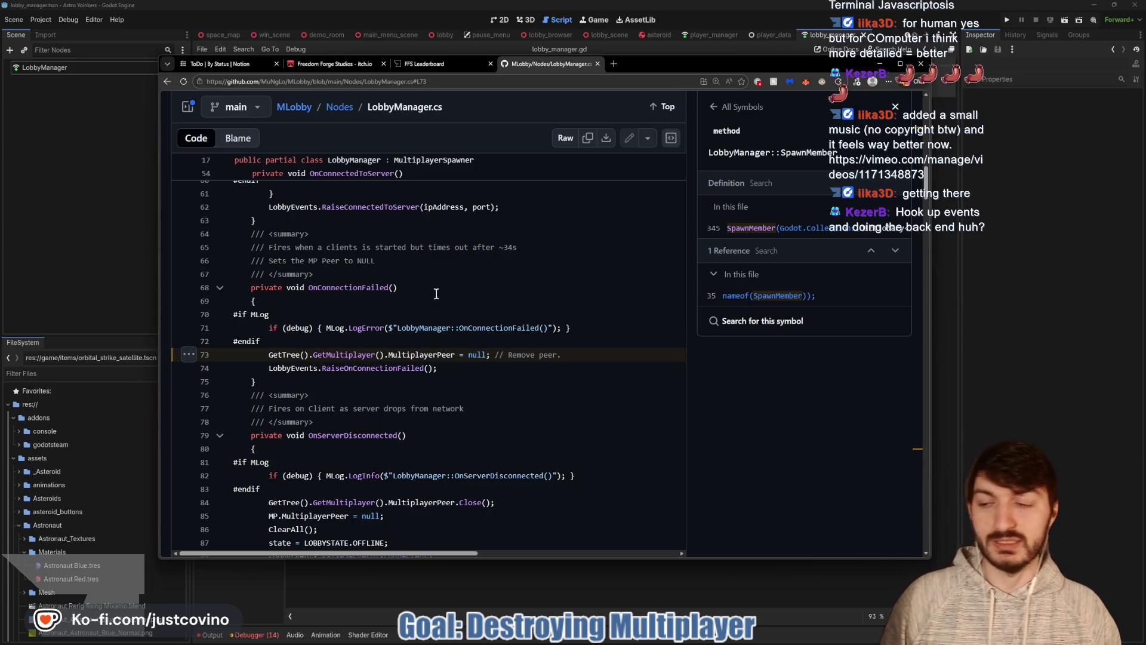
click(469, 368)
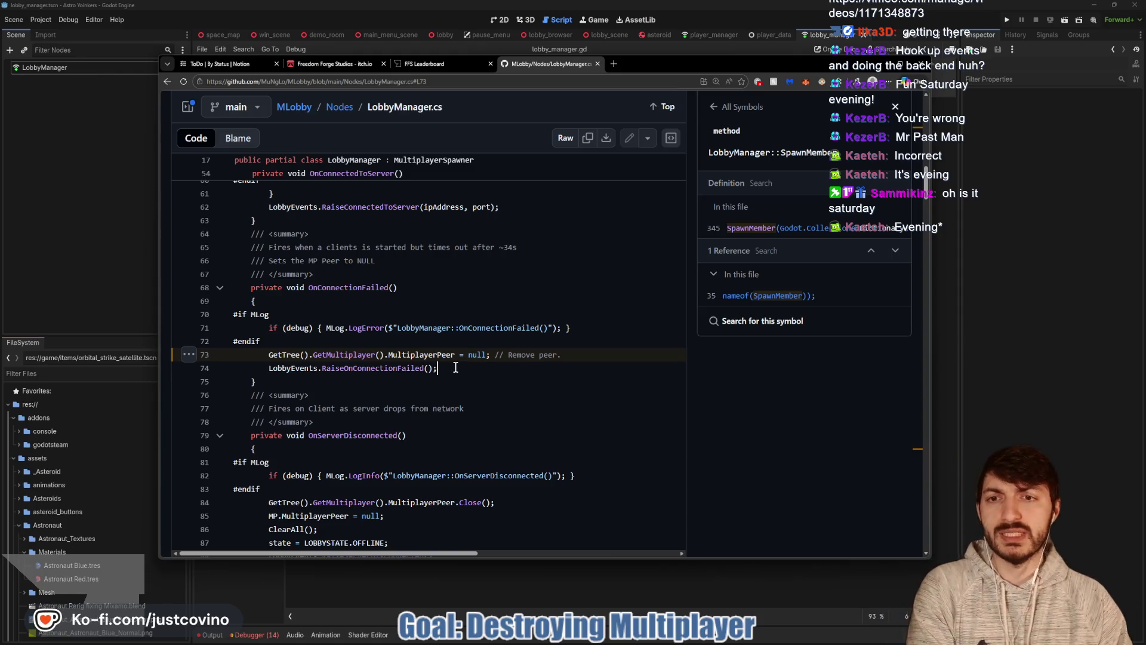
scroll(456, 368, up, 5)
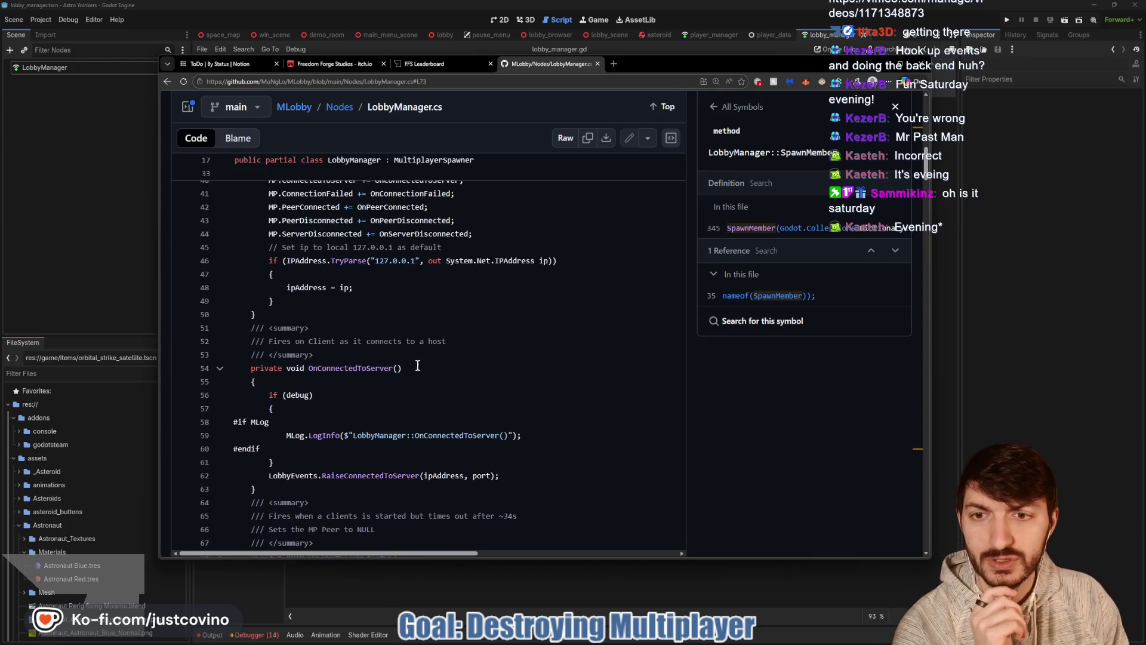
scroll(418, 365, up, 3)
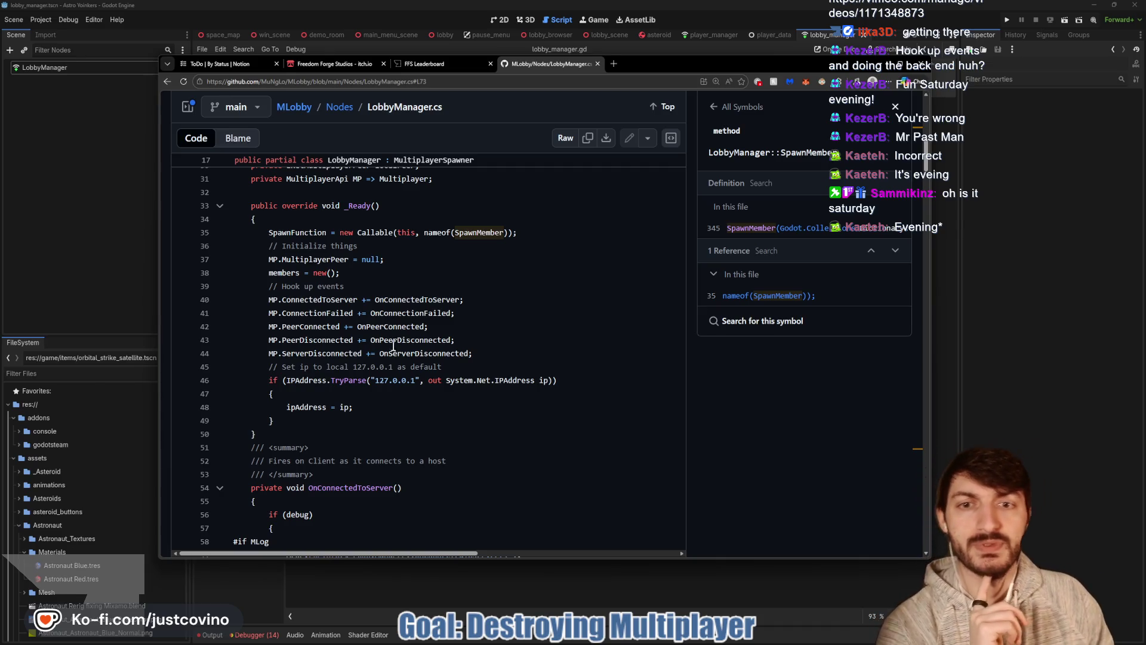
click(108, 235)
Write a _ready function that sets spawn_function = spawn_connection in lobby_manager.gd.
click(437, 177)
key(Return)
key(Return)
text(func _ready() -> void:)
key(Return)
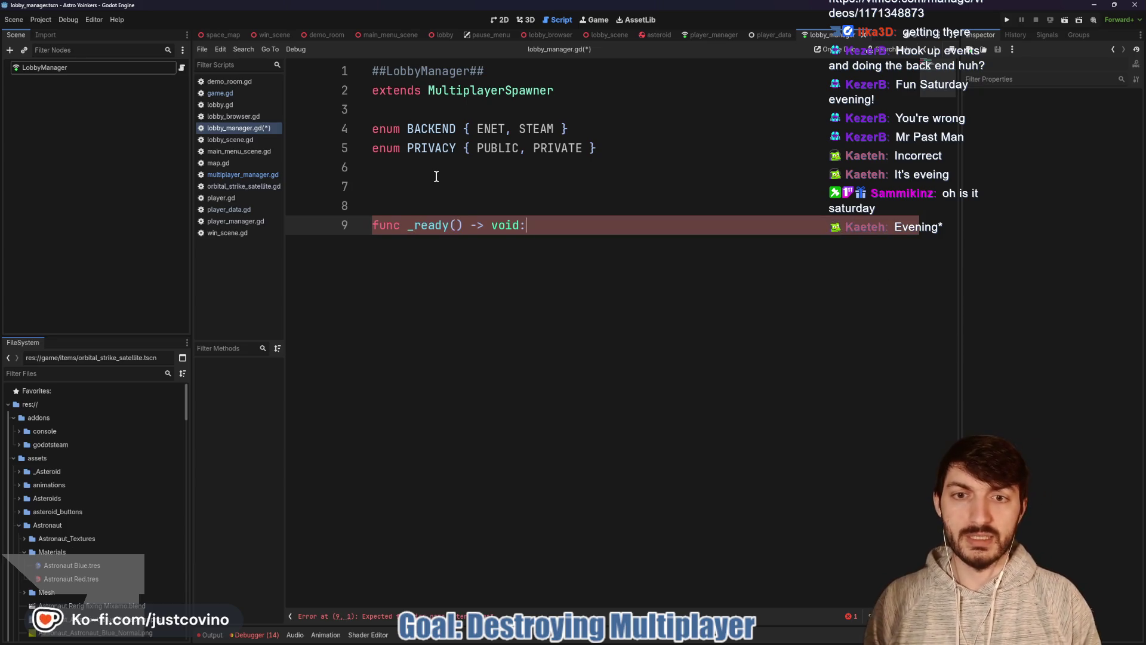
key(Return)
text(spawn)
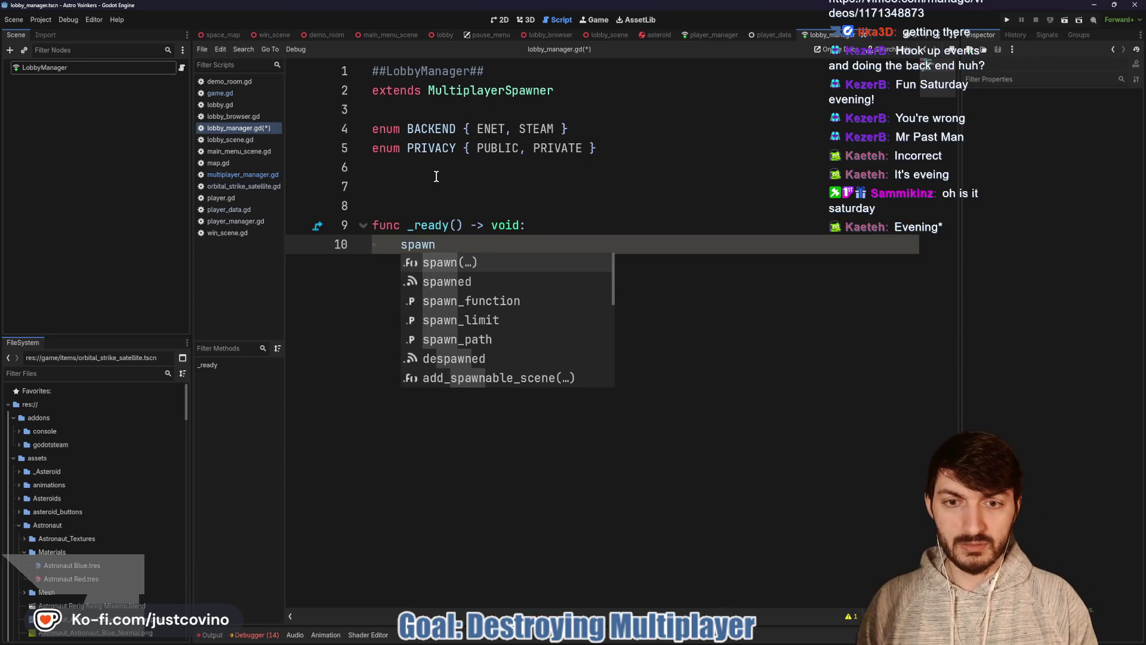
key(Down)
key(Down)
key(Return)
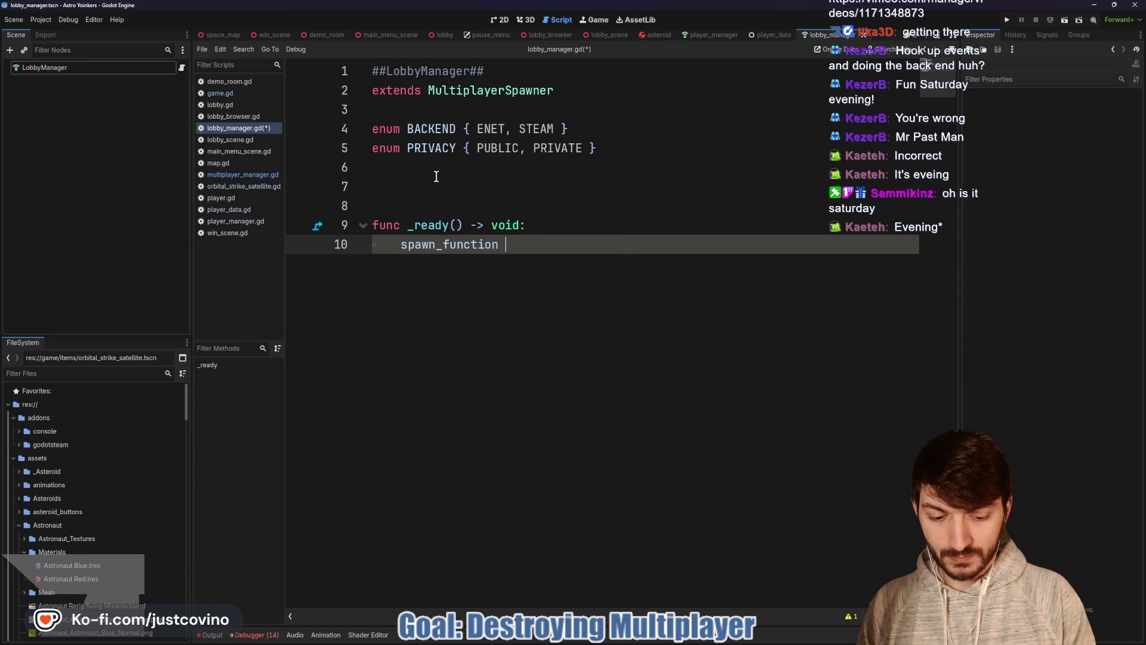
text(= spawn_co)
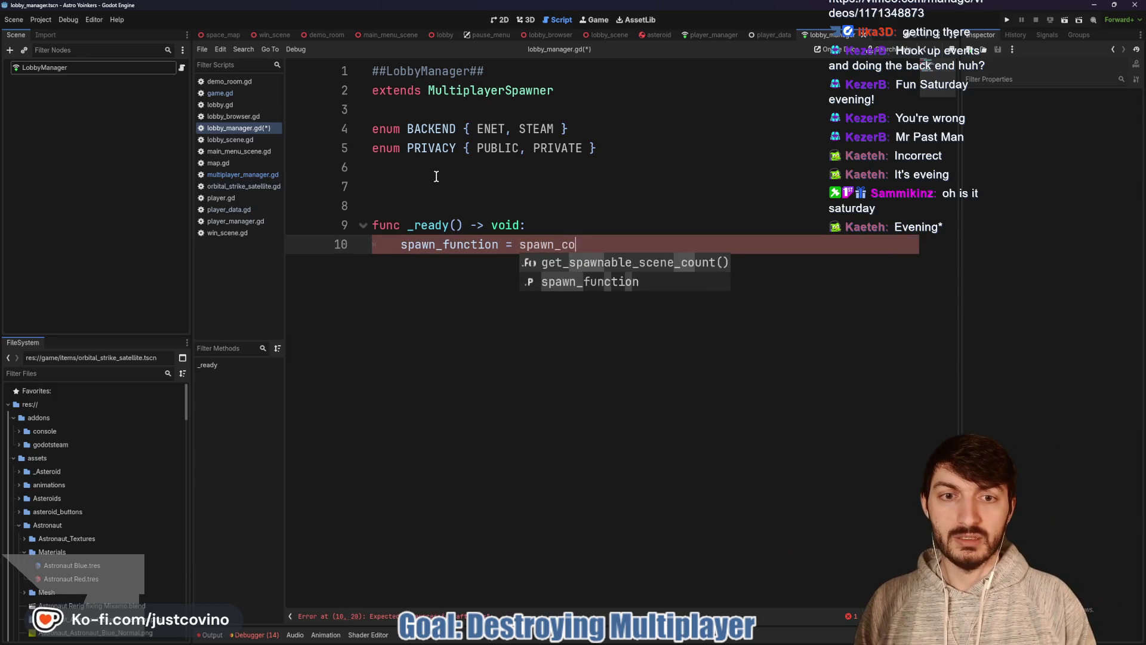
text(nnec)
key(Return)
key(Return)
key(Return)
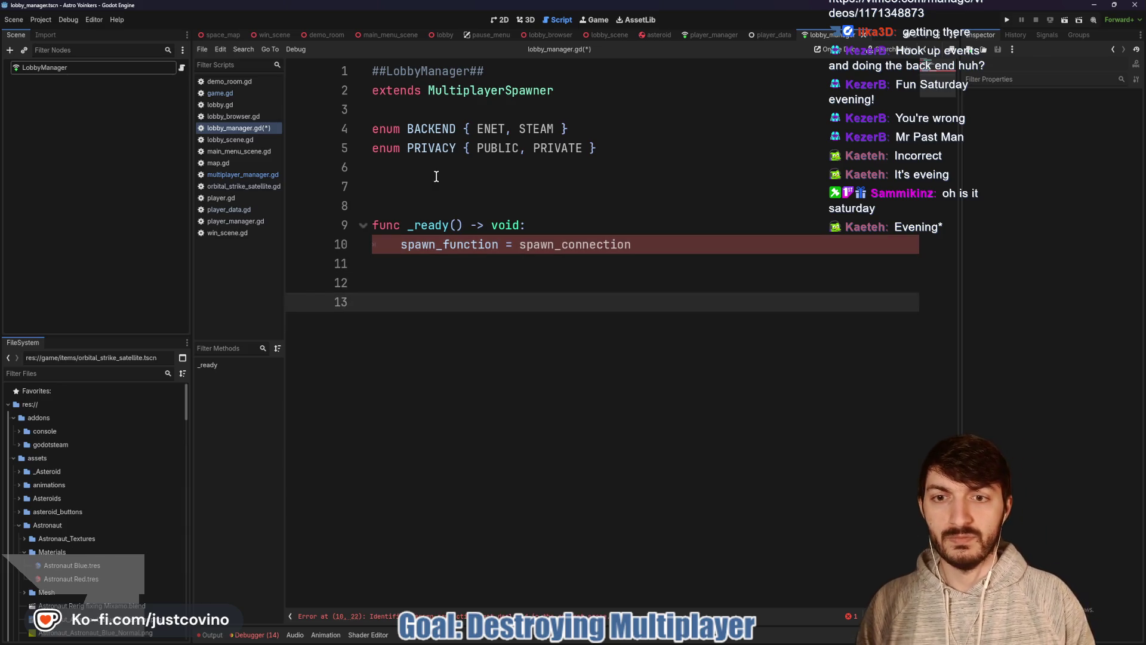
Add a func spawn_connection() -> Node: stub that returns null.
text(fui)
key(BackSpace)
text(nc)
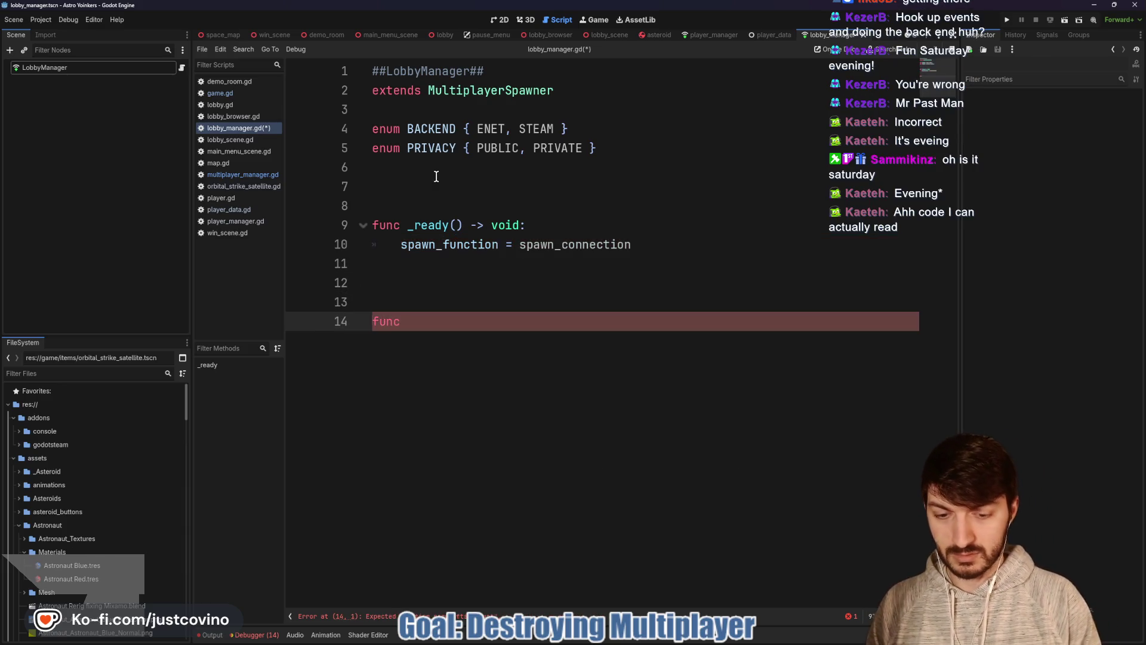
text( spawn_connection() -)
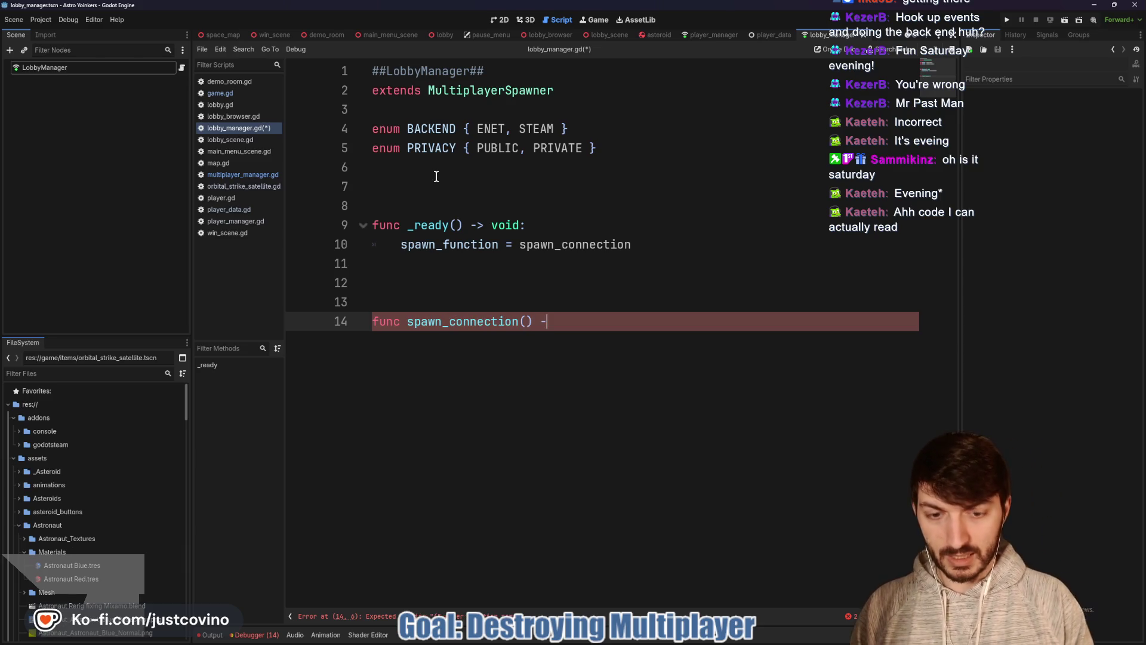
text(> Node:)
key(Return)
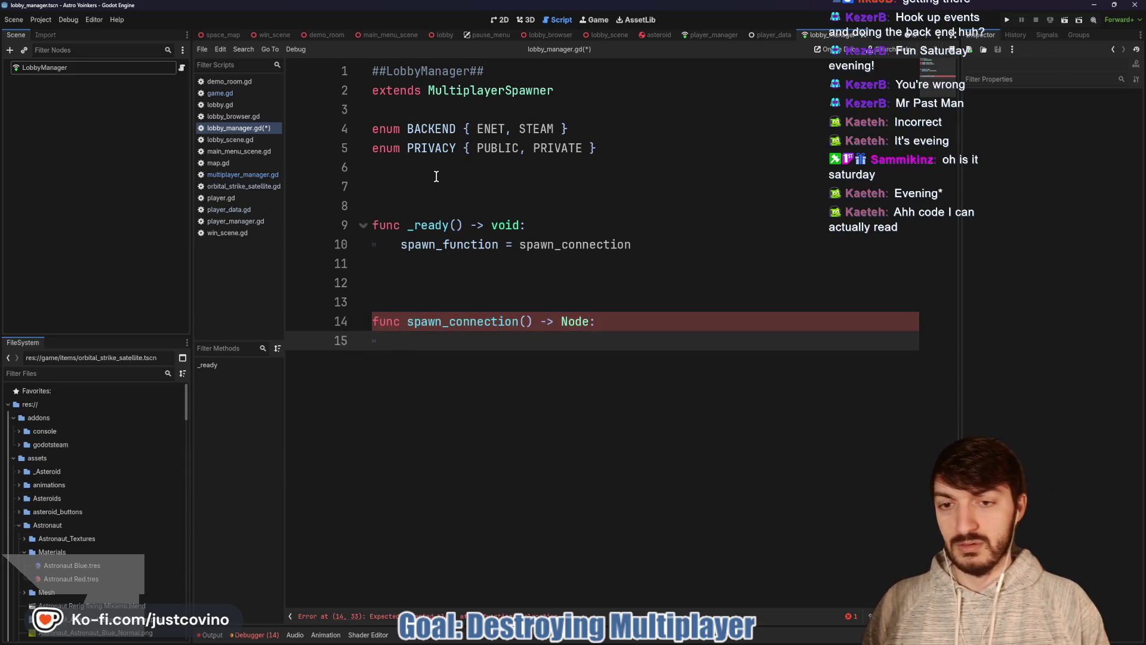
text(retr)
key(BackSpace)
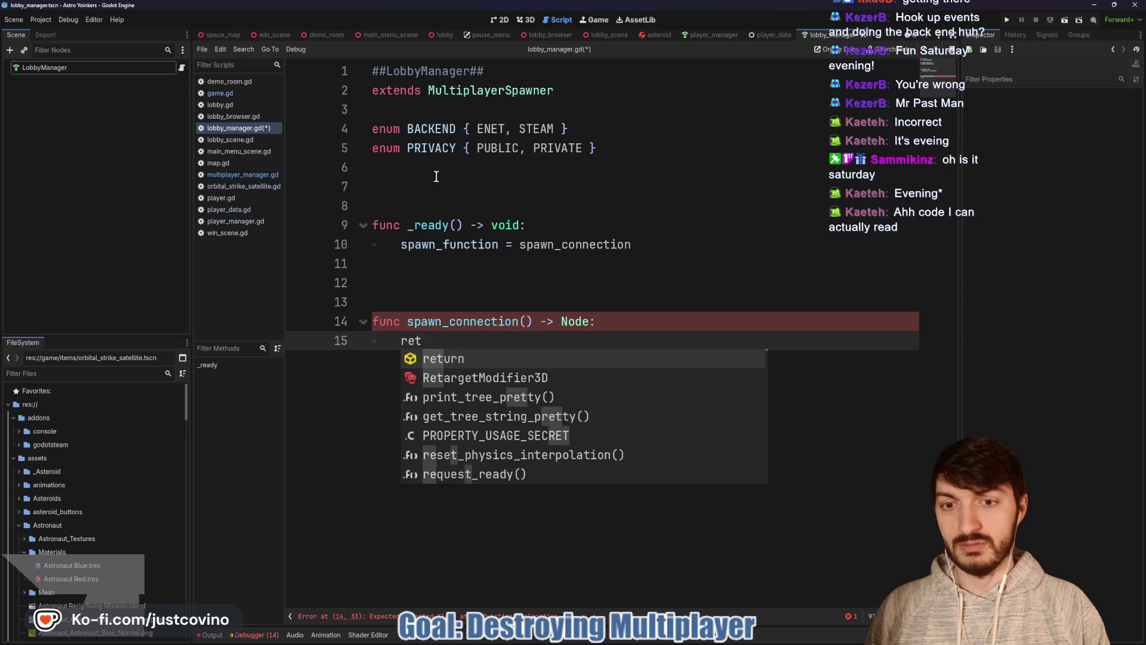
key(Return)
text(Null)
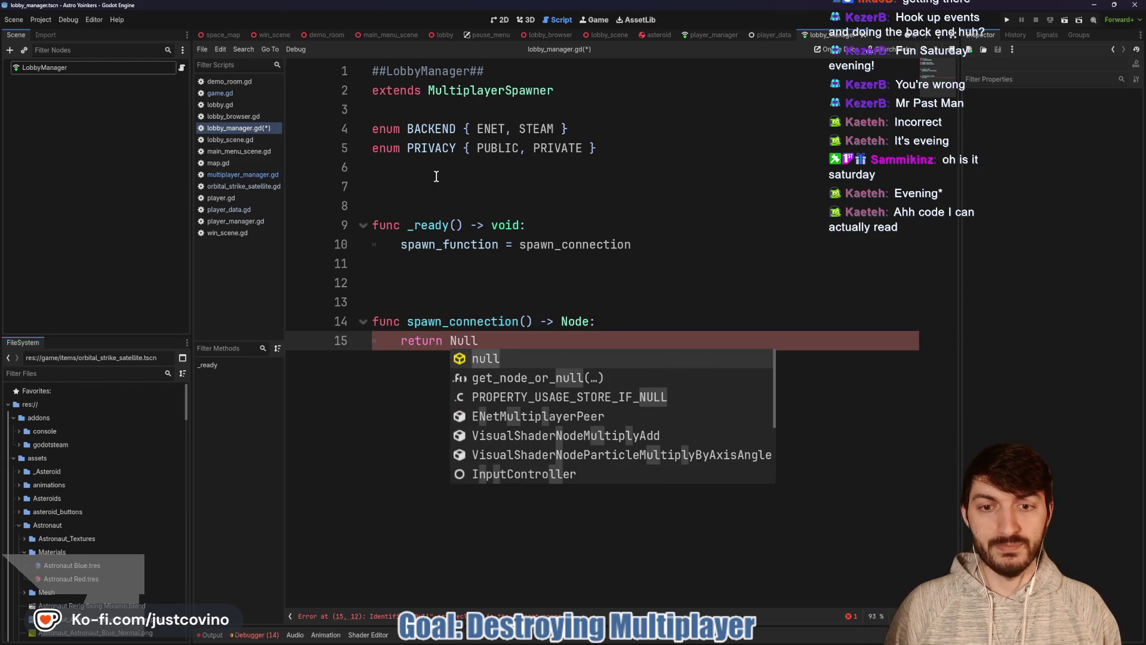
key(Return)
Insert a blank line above return null, save lobby_manager.gd, and return to GitHub.
click(615, 322)
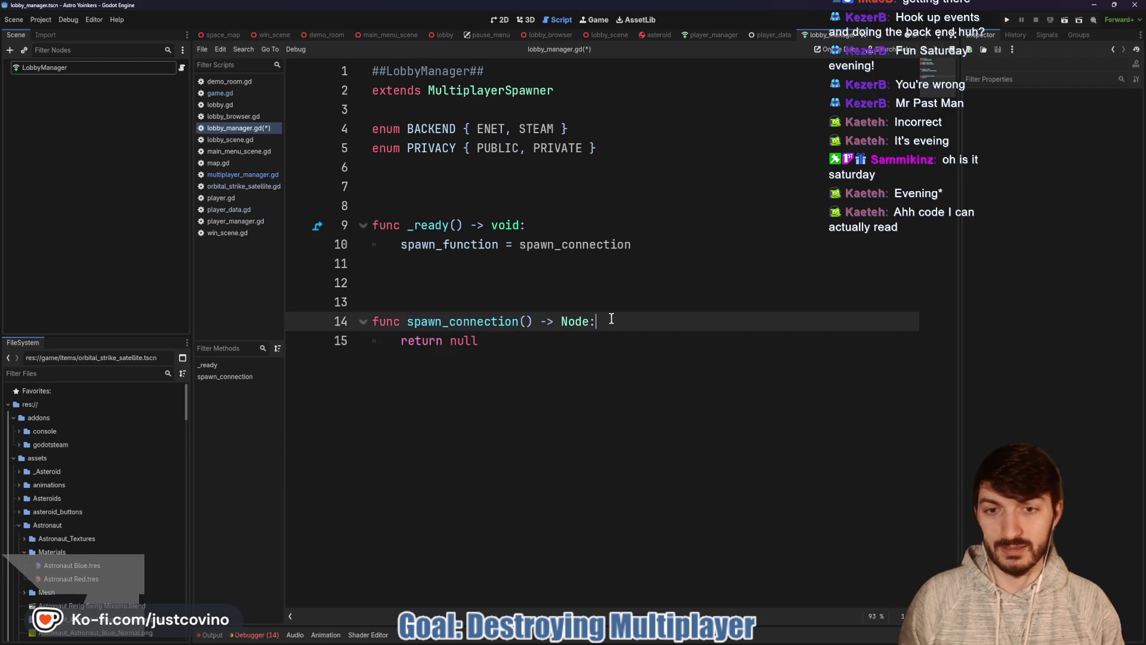
key(Return)
key(ctrl+s)
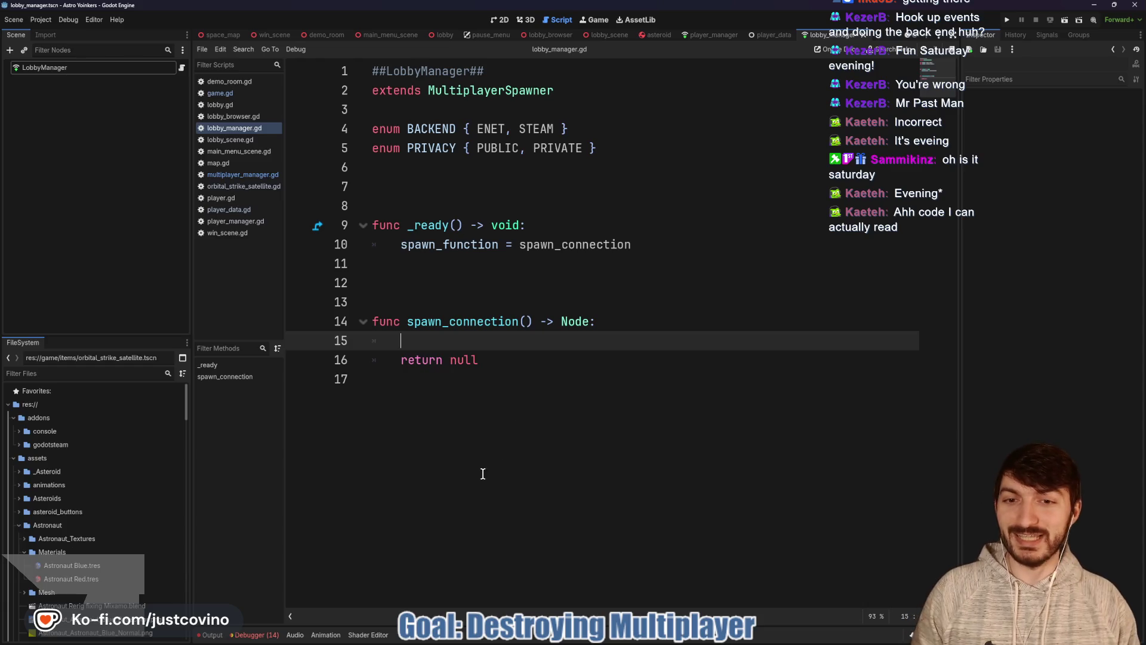
click(465, 638)
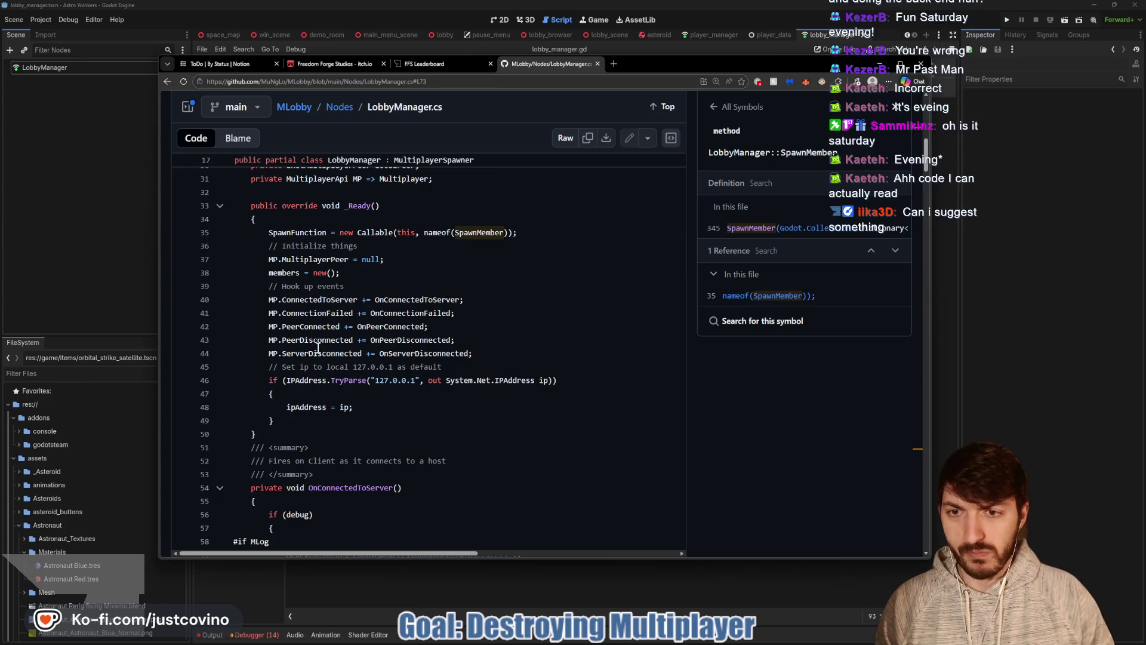
Jump to the nameof(SpawnMember) reference on line 35 of LobbyManager.cs.
scroll(314, 344, down, 2)
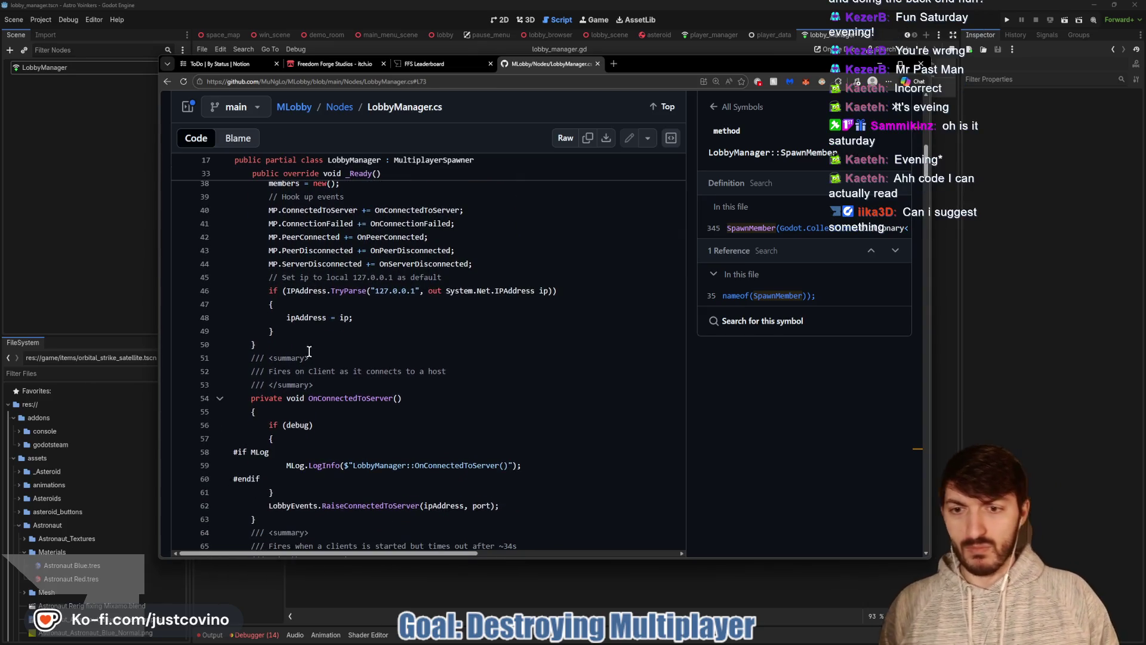
scroll(309, 351, up, 2)
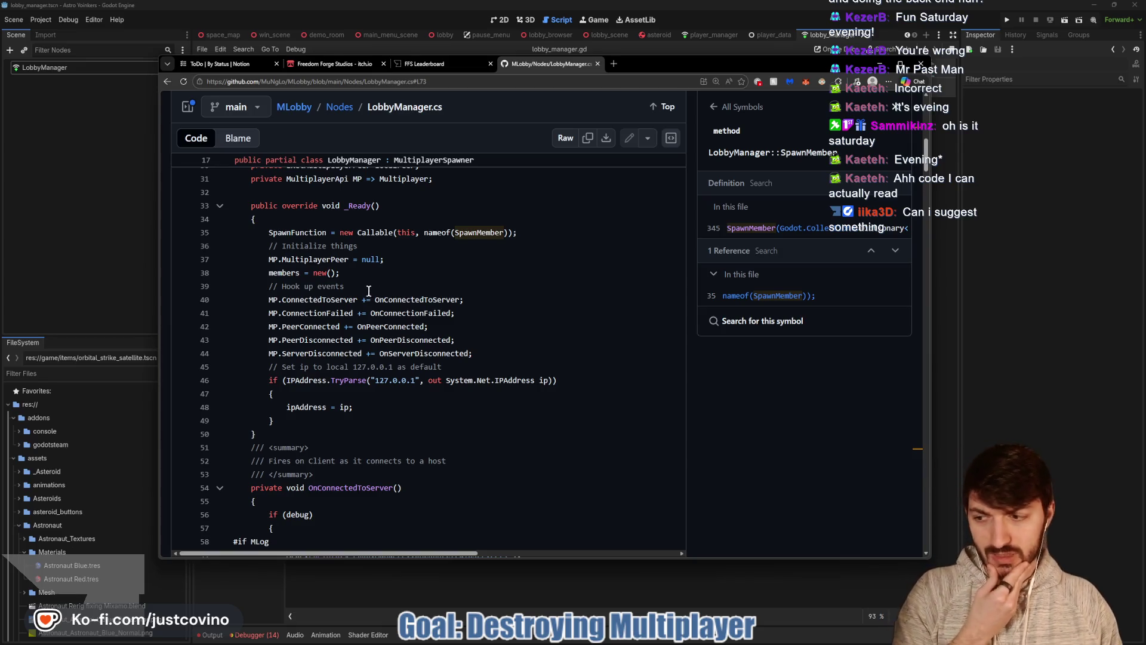
scroll(368, 293, down, 2)
scroll(372, 308, down, 3)
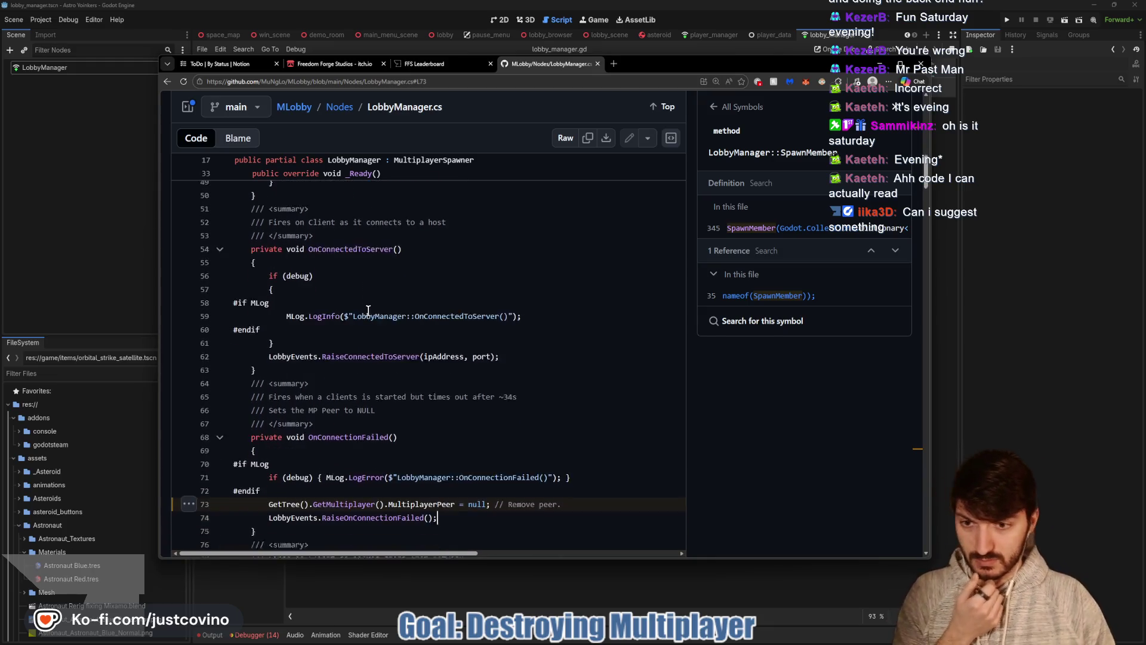
scroll(370, 310, down, 1)
scroll(366, 316, down, 1)
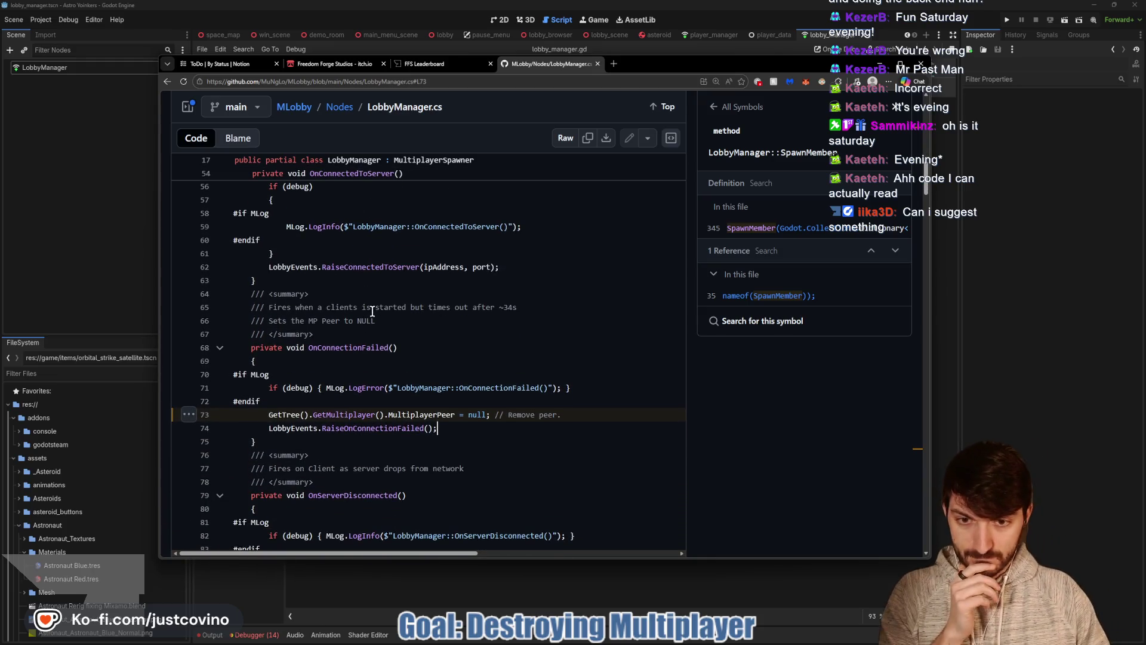
scroll(377, 316, down, 1)
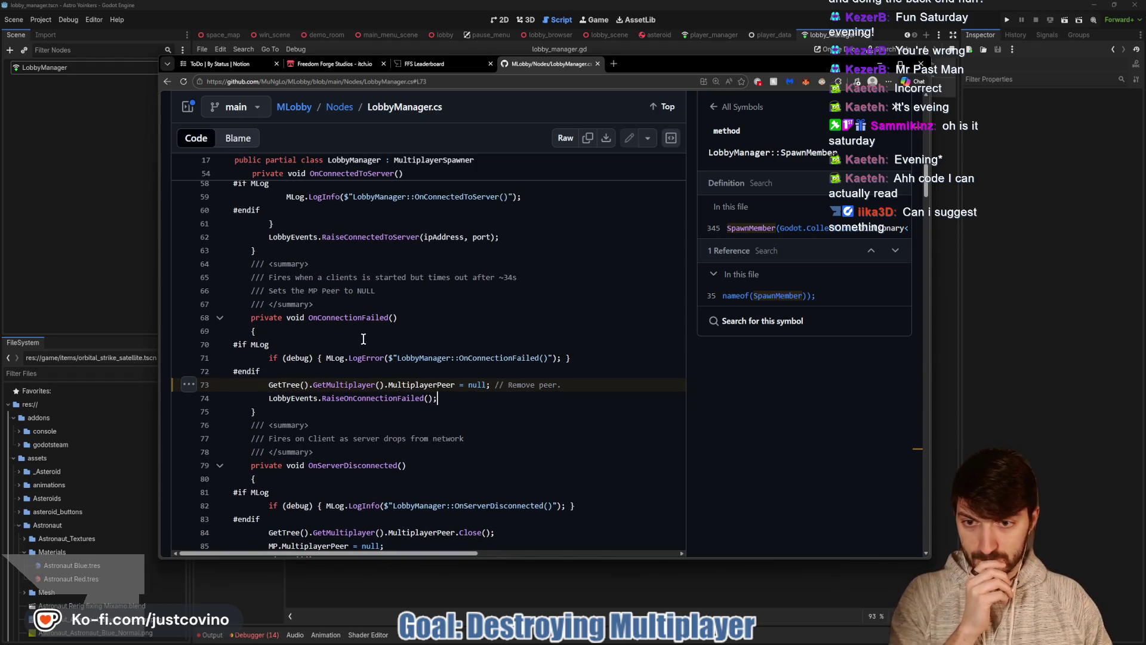
scroll(363, 338, down, 1)
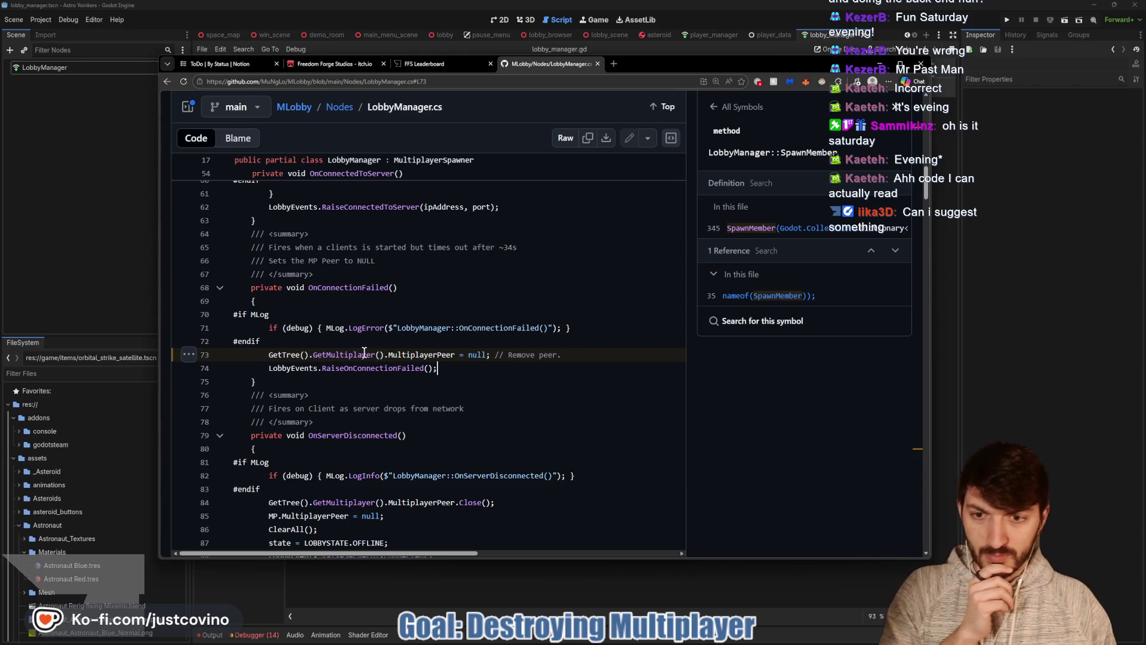
scroll(364, 352, down, 3)
scroll(377, 357, up, 6)
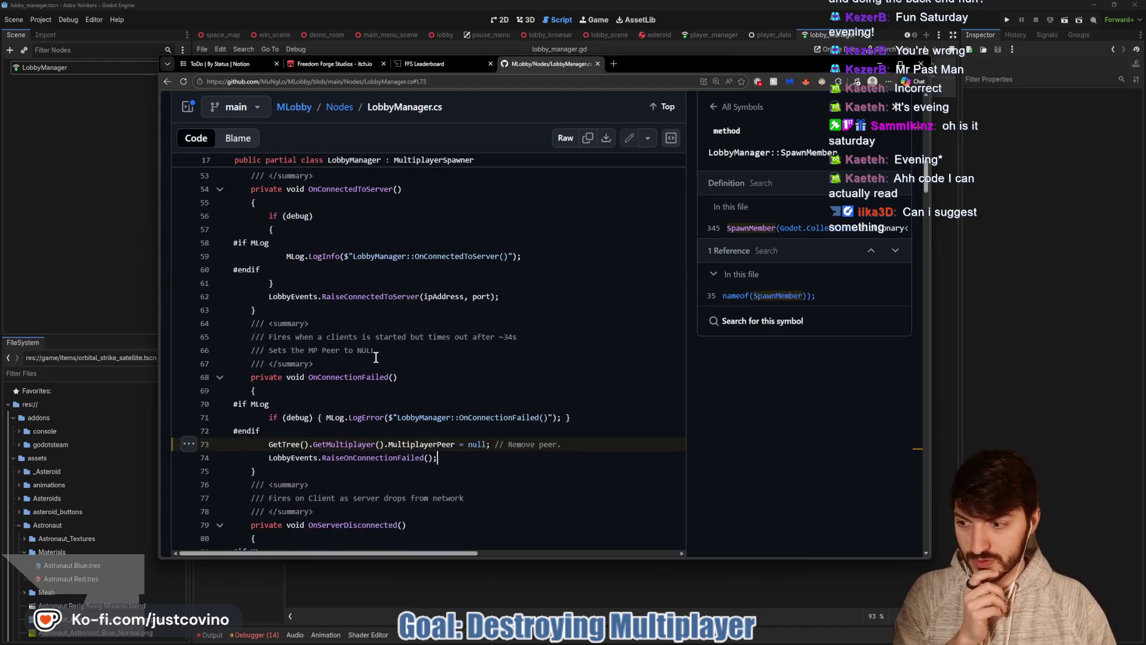
scroll(377, 357, up, 10)
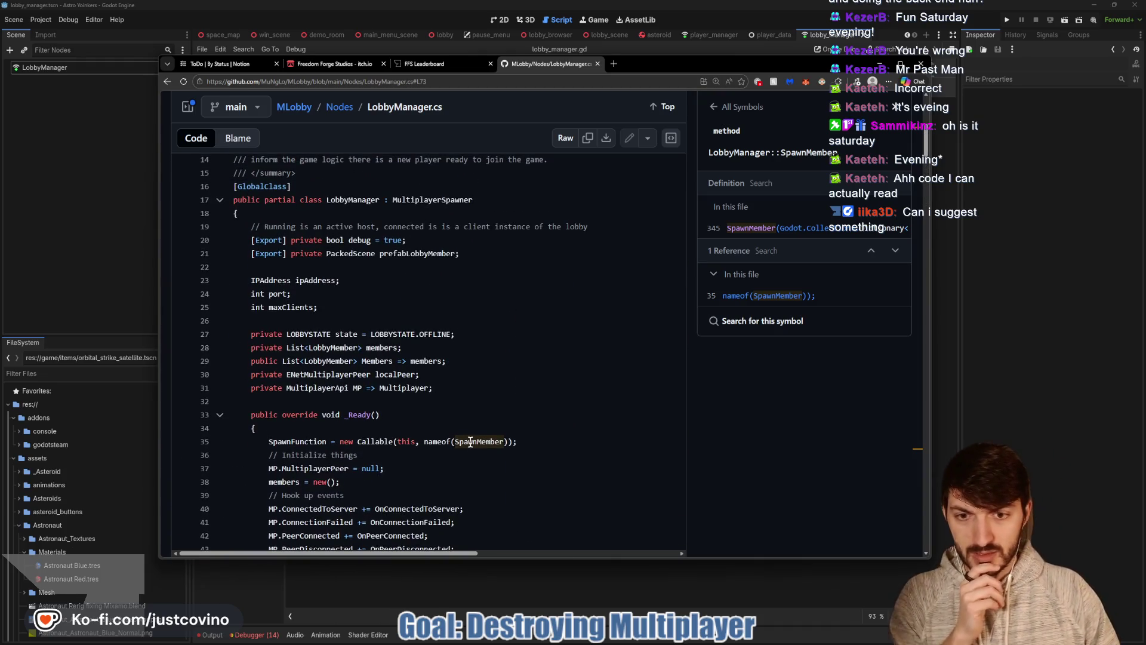
click(812, 298)
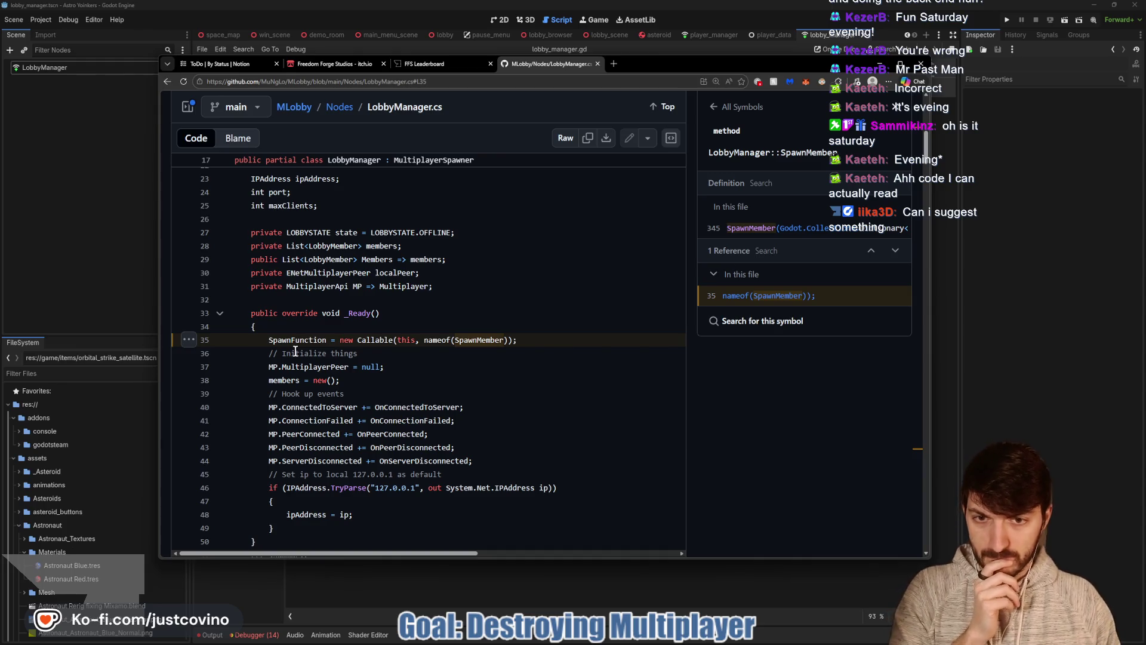
Jump to SpawnMember's definition at line 345, then switch back to Godot.
scroll(295, 351, down, 8)
scroll(304, 341, down, 3)
click(770, 230)
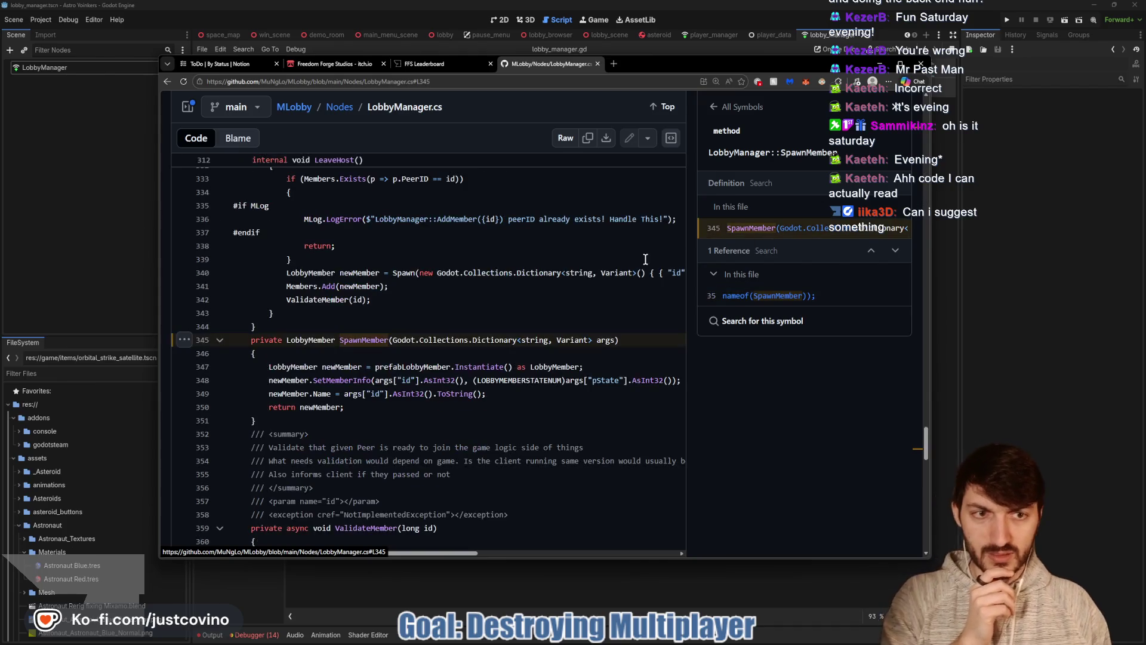
scroll(444, 316, down, 1)
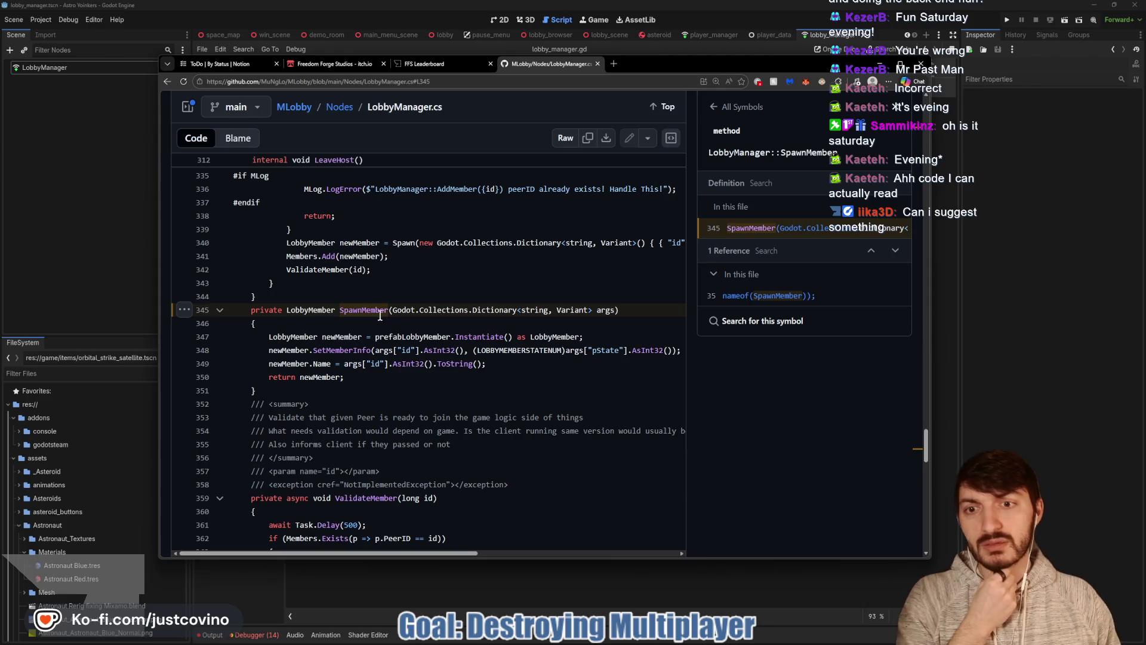
key(alt+Tab)
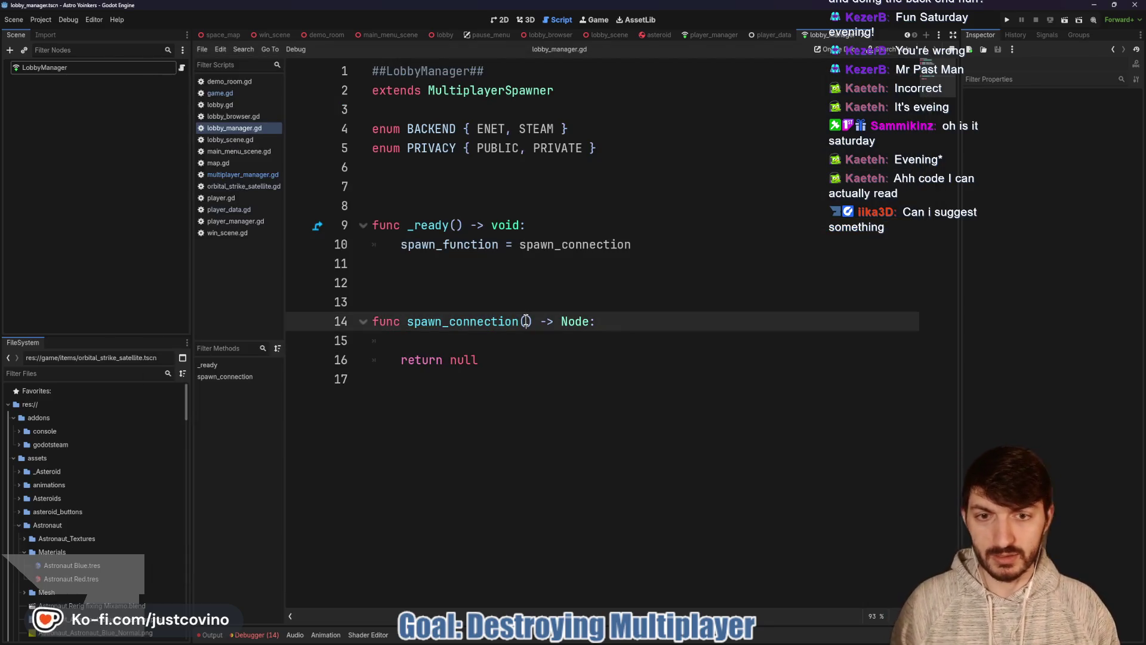
Give spawn_connection a member_dictionary: Dictionary parameter, save, and return to GitHub.
text(member_dictionary: Dictionary)
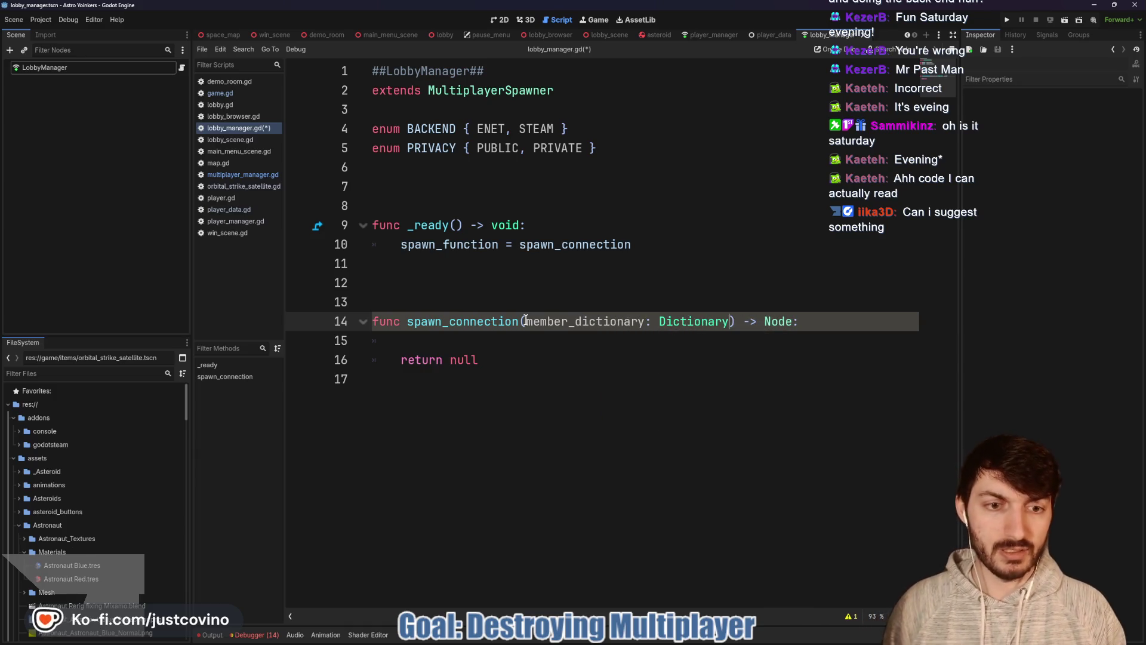
click(574, 336)
key(ctrl+s)
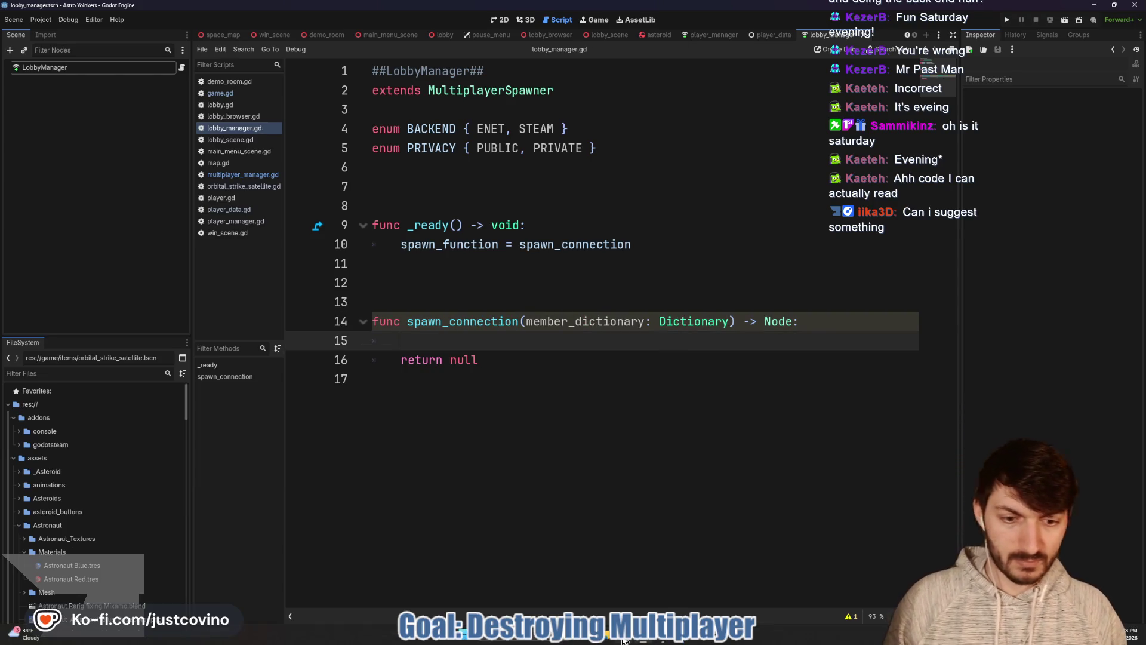
click(622, 641)
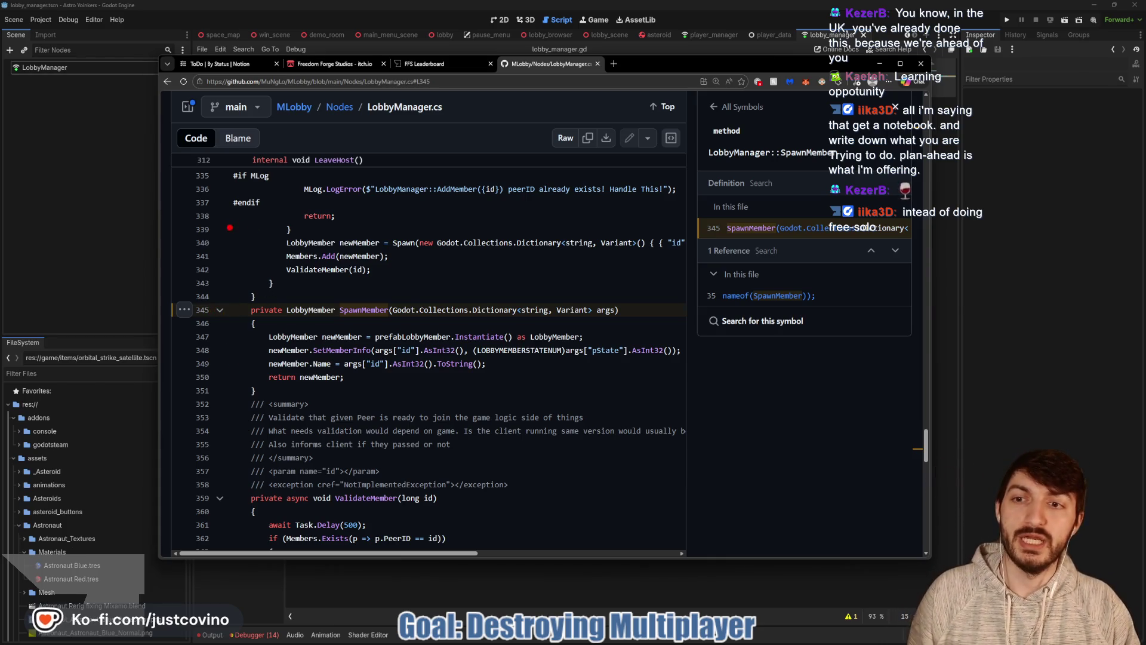
Sketch red circles and arrows over lines 338–356 of LobbyManager.cs.
drag(239, 197, 234, 195)
mouse_move(235, 251)
mouse_down()
mouse_move(245, 279)
mouse_move(283, 280)
mouse_move(273, 294)
mouse_up()
mouse_move(240, 342)
mouse_down()
mouse_move(203, 358)
mouse_move(235, 358)
mouse_up()
mouse_move(236, 398)
mouse_down()
mouse_move(219, 435)
mouse_move(263, 436)
mouse_up()
mouse_move(248, 416)
mouse_down()
mouse_move(275, 445)
mouse_move(254, 465)
mouse_up()
drag(328, 287, 356, 289)
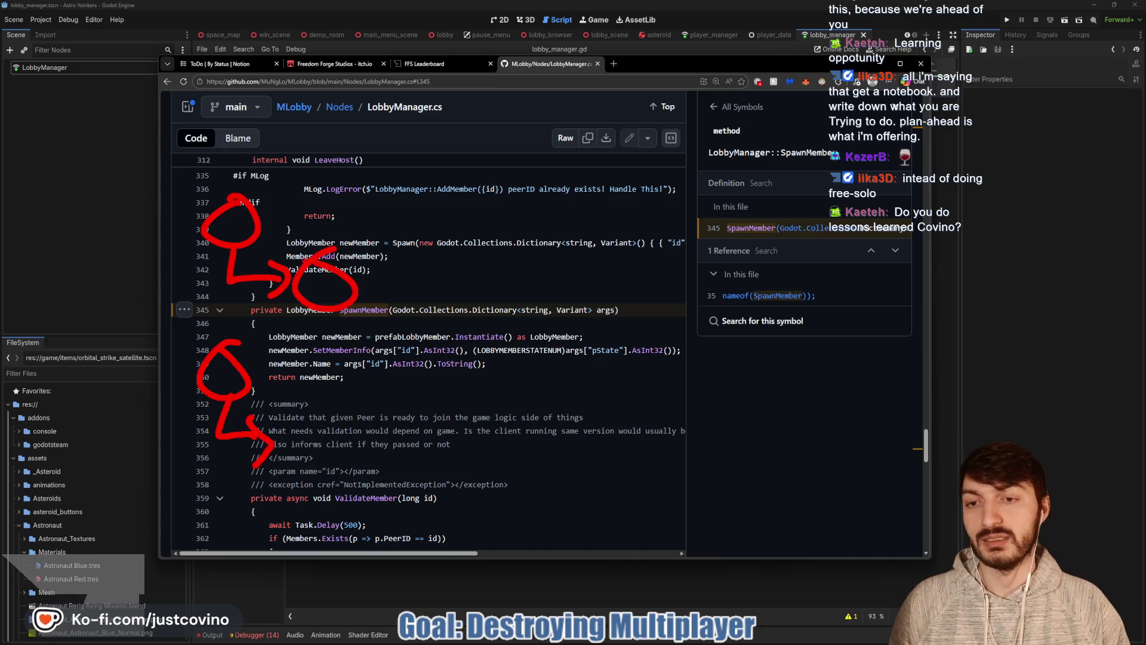
mouse_move(325, 395)
mouse_down()
mouse_move(297, 399)
mouse_move(334, 401)
mouse_up()
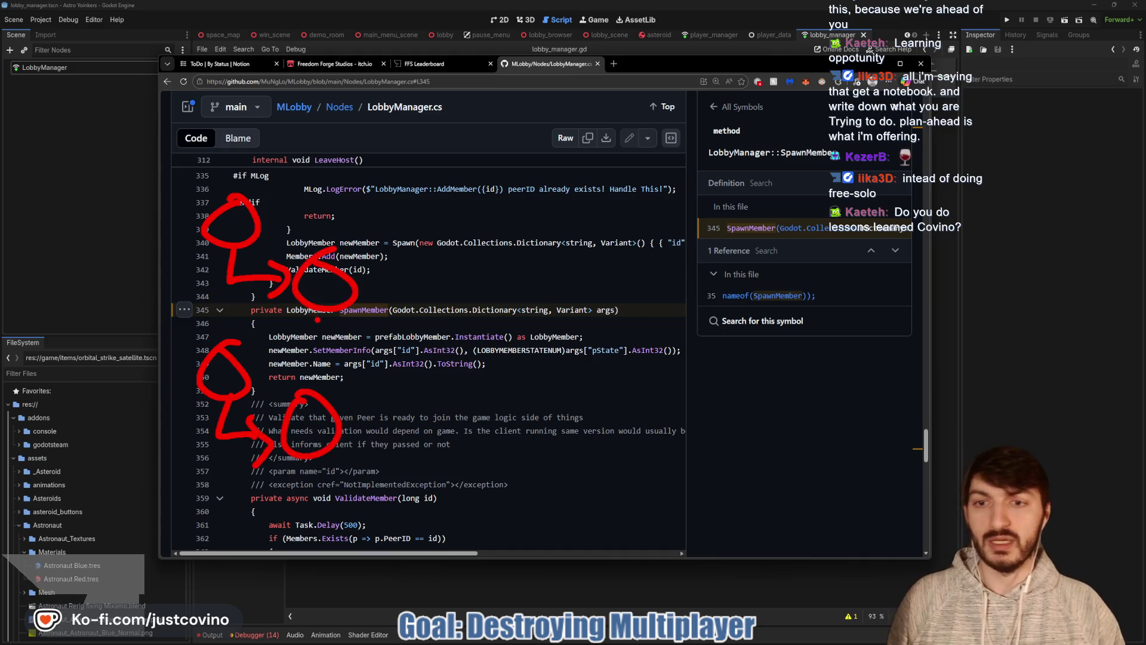
Undo those sketches and draw one red circle with a hooked arrow left of the code.
key(ctrl+z)
key(ctrl+z)
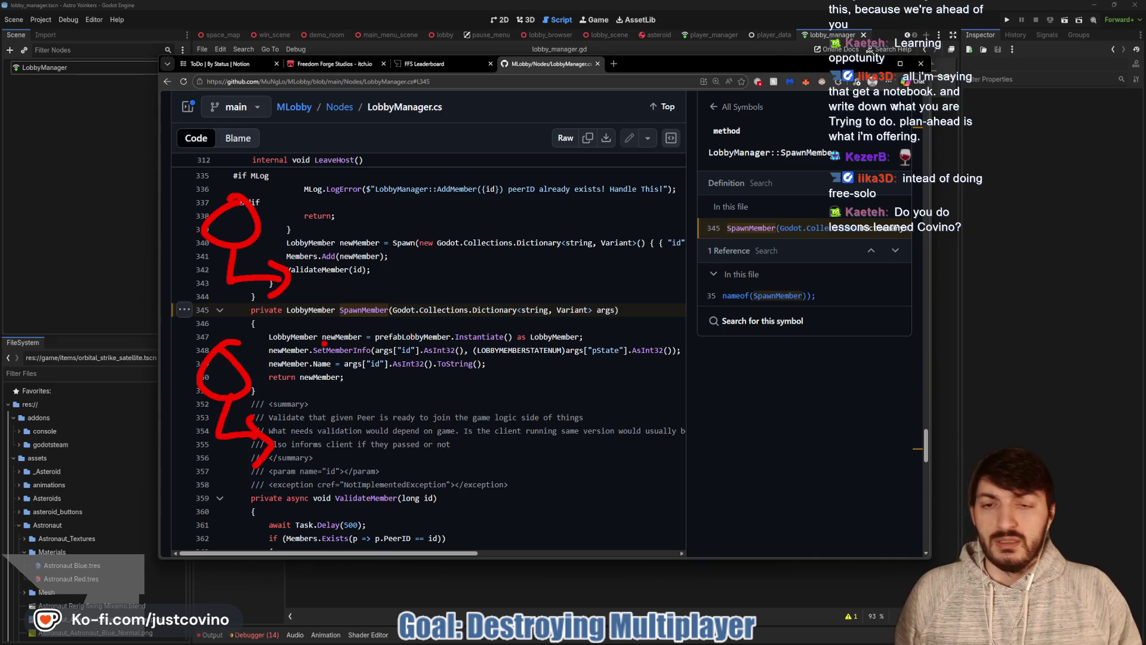
key(ctrl+z)
key(ctrl+z)
key(ctrl+z)
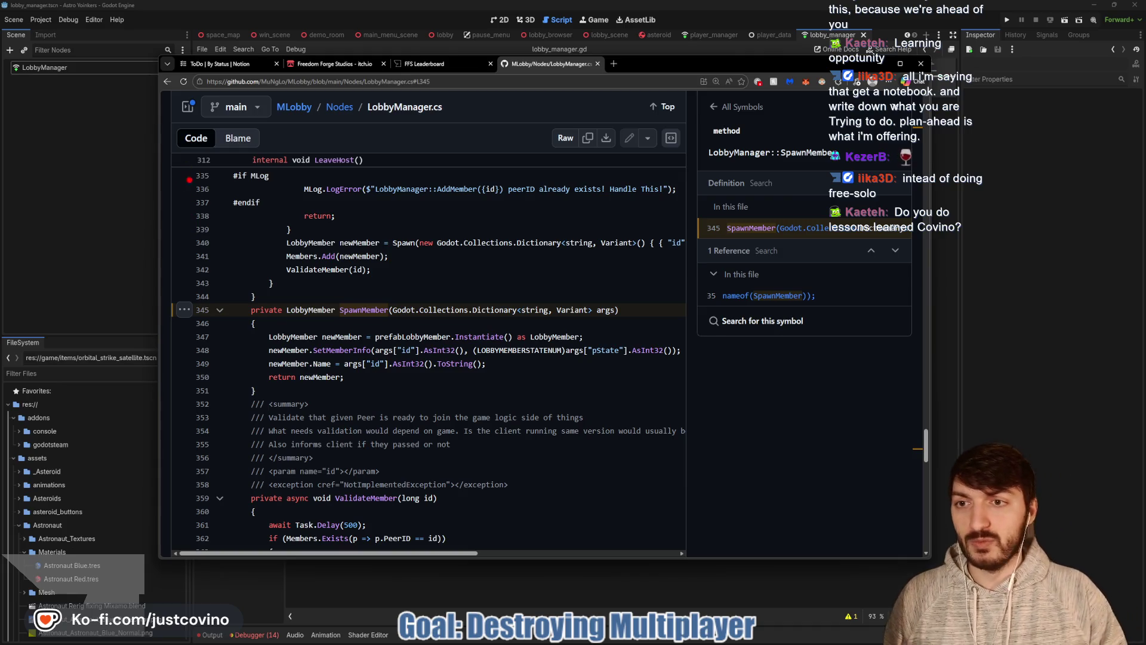
mouse_move(125, 156)
mouse_down()
mouse_move(117, 200)
mouse_move(112, 135)
mouse_up()
mouse_move(101, 201)
mouse_down()
mouse_move(113, 244)
mouse_move(134, 247)
mouse_move(118, 260)
mouse_up()
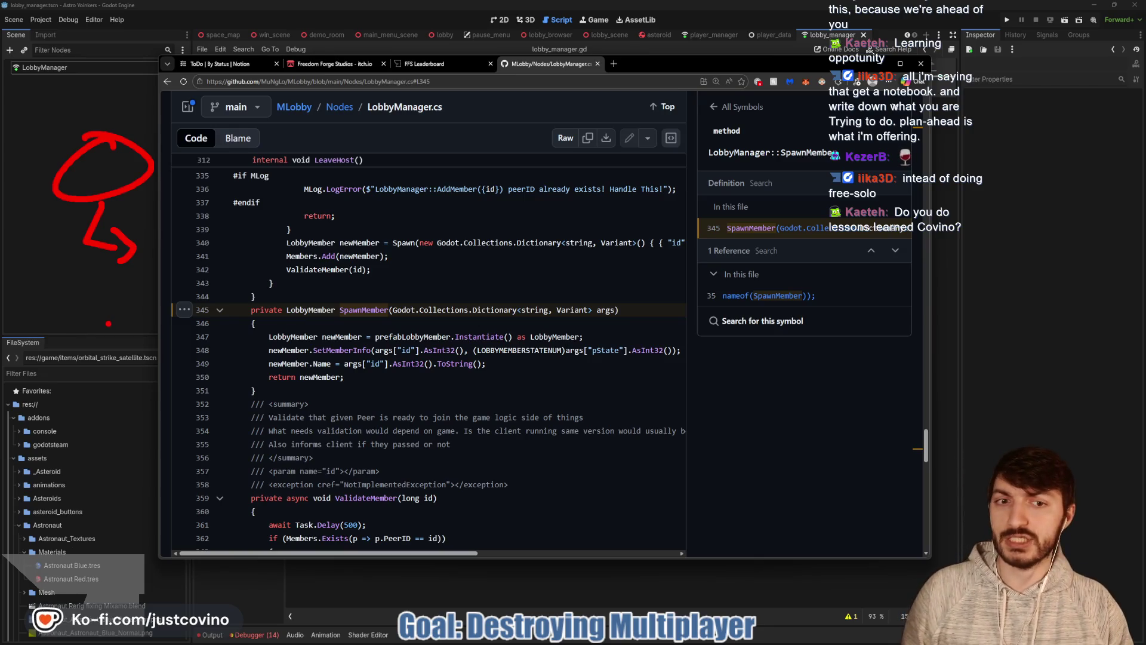
Redraw: loop SpawnMember (lines 340–354) in red and underline SetMemberInfo on line 348.
mouse_move(237, 249)
mouse_down()
mouse_move(194, 412)
mouse_move(525, 299)
mouse_move(197, 251)
mouse_up()
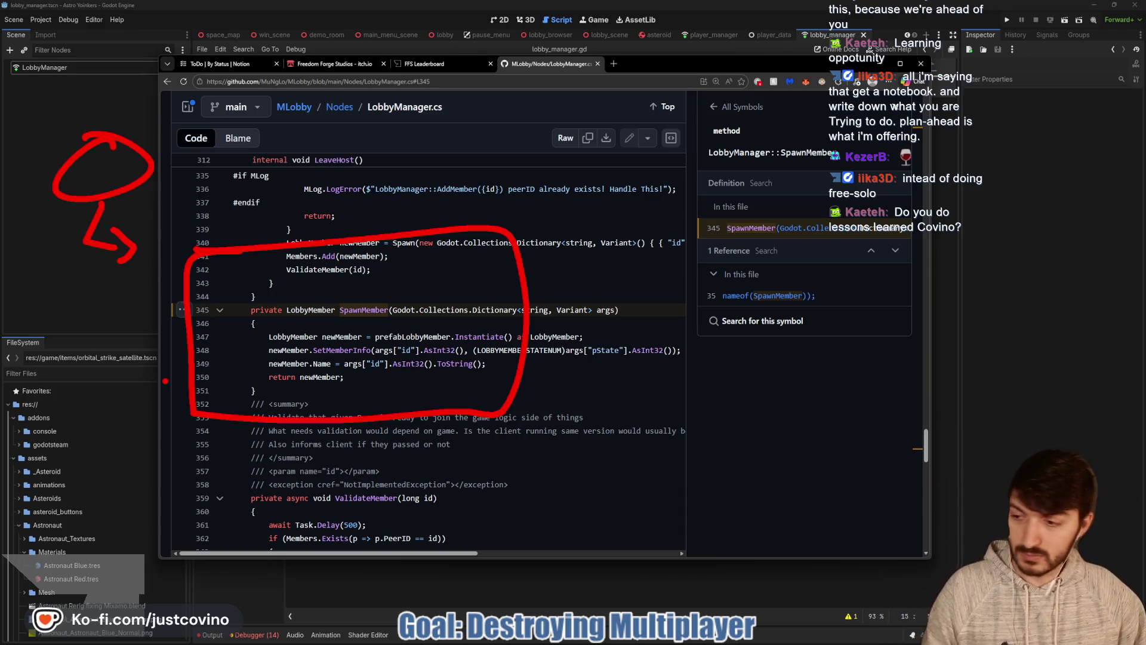
key(Escape)
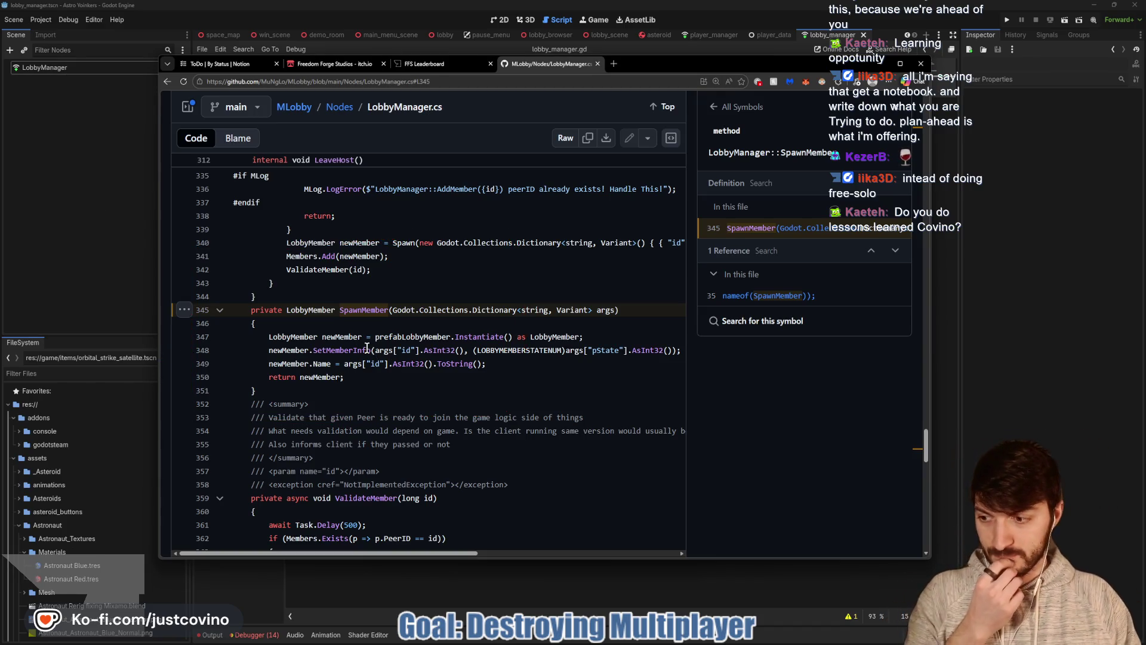
key(ctrl+2)
mouse_move(398, 284)
mouse_down()
mouse_move(292, 441)
mouse_move(382, 244)
mouse_up()
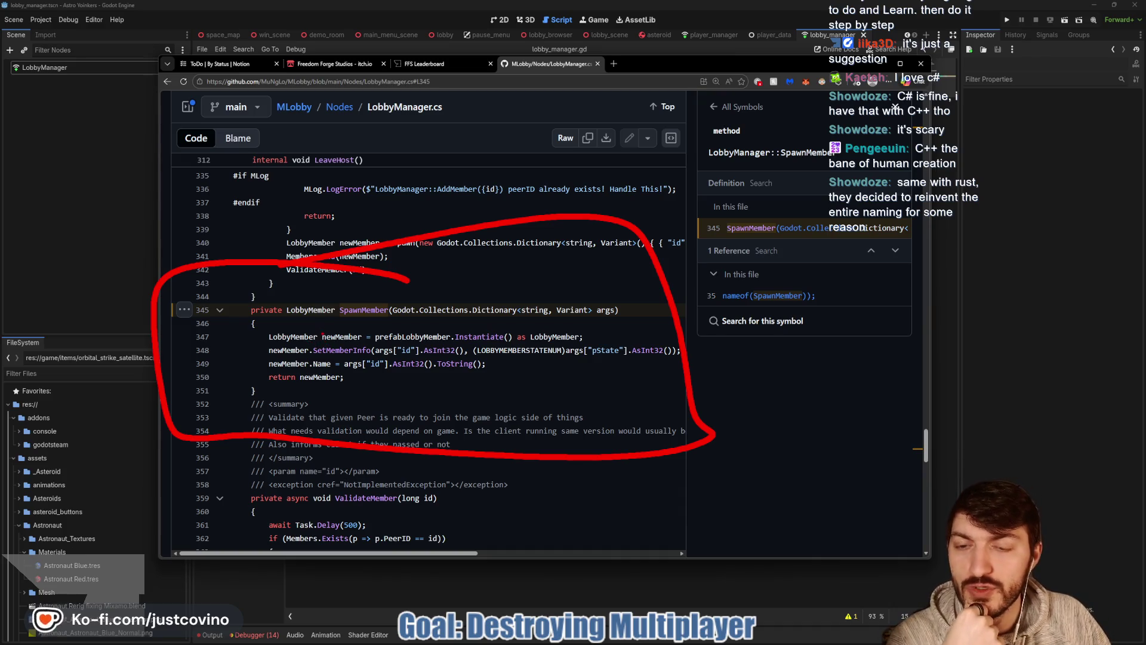
drag(271, 357, 365, 357)
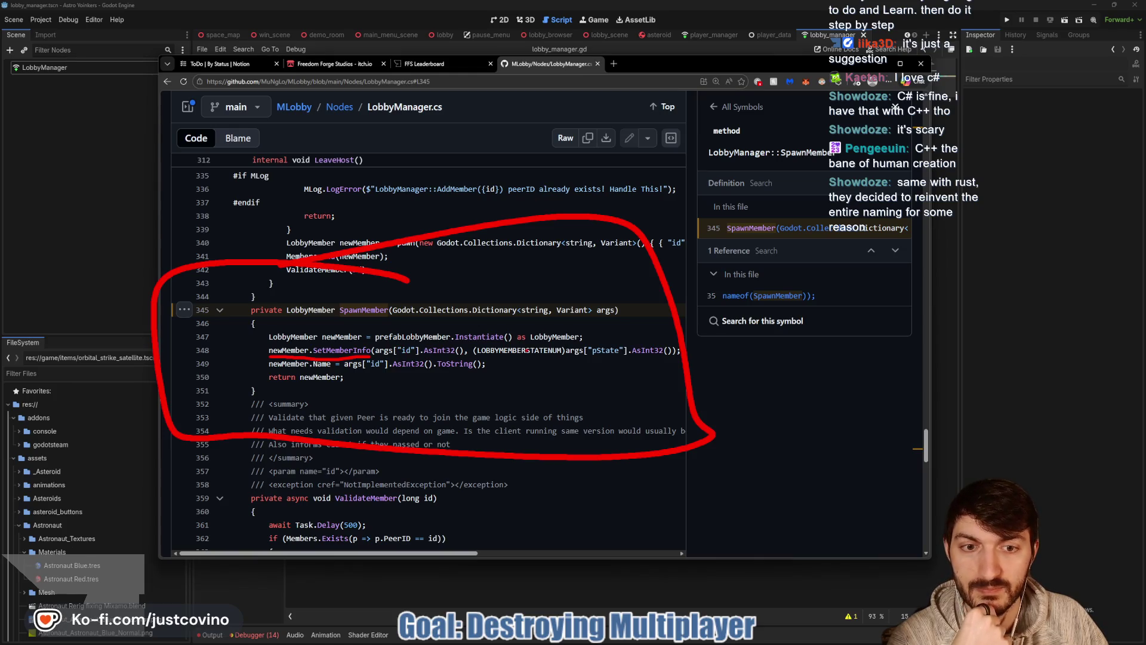
Clear the red annotation and open a blank new browser tab beside LobbyManager.cs.
key(Escape)
scroll(579, 370, right, 3)
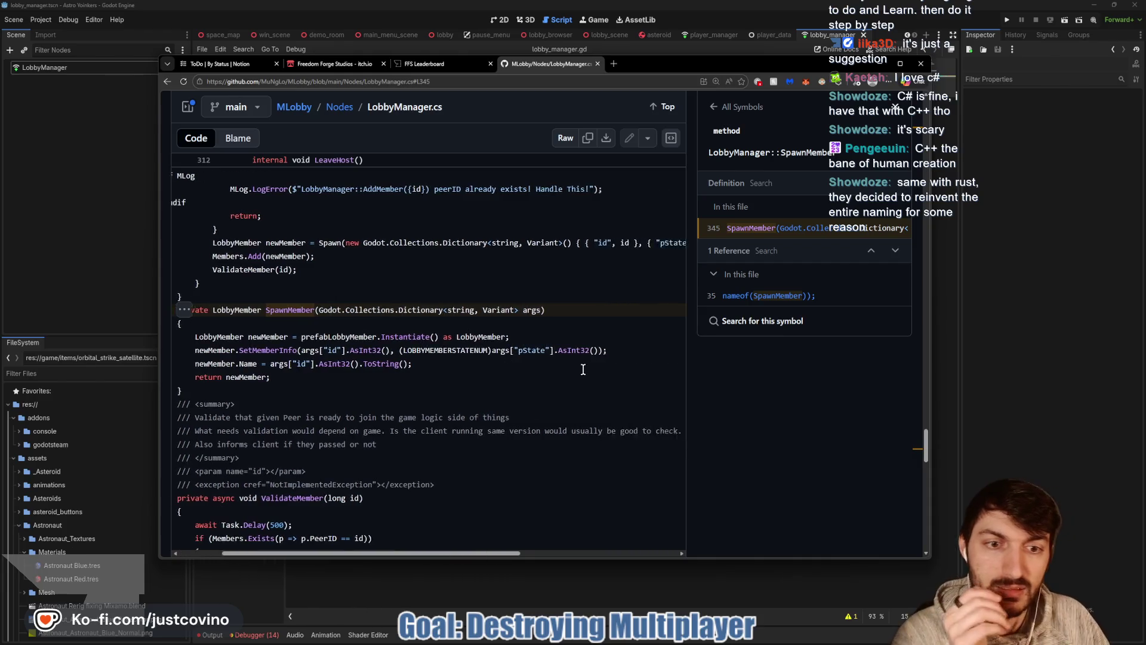
scroll(580, 369, left, 3)
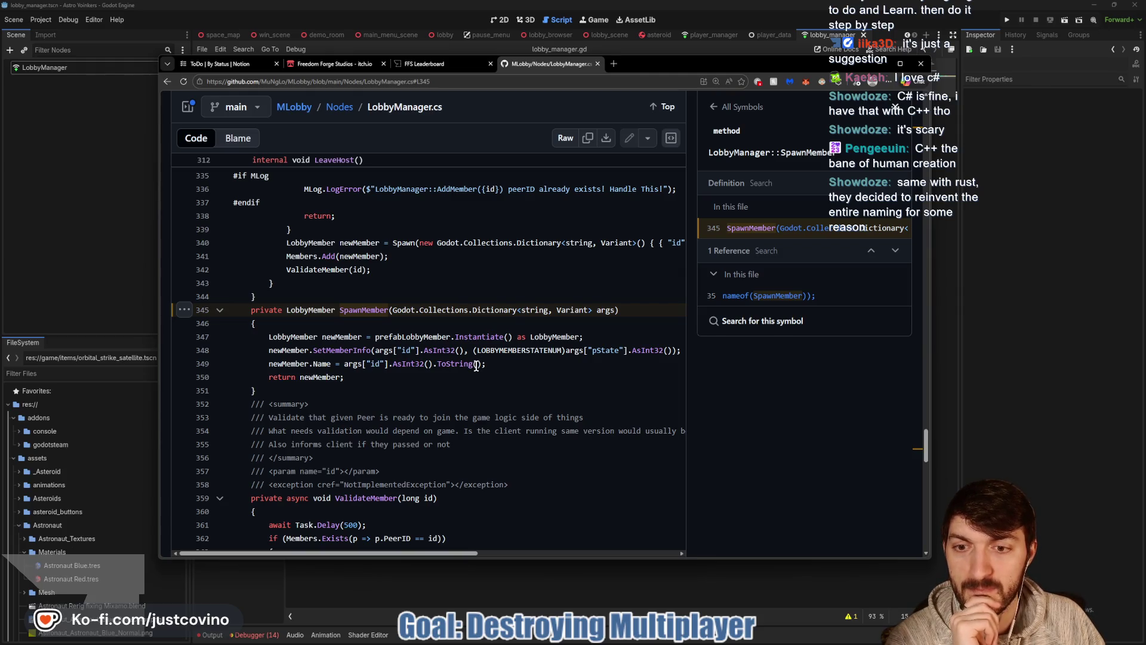
scroll(407, 367, down, 1)
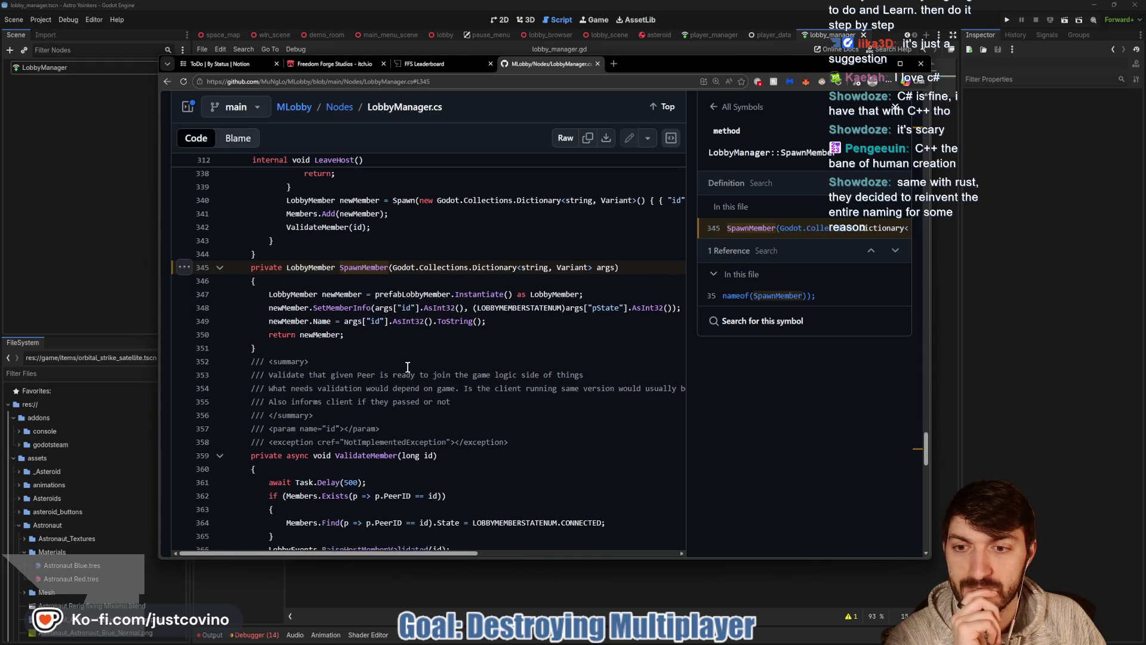
scroll(408, 367, down, 1)
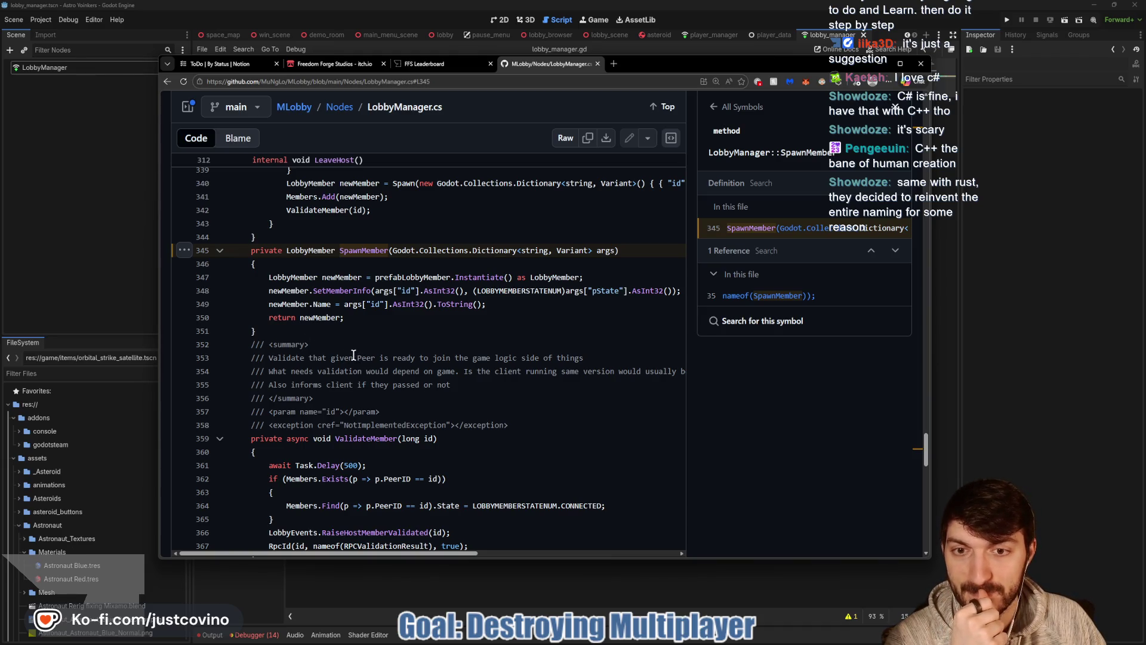
scroll(354, 355, up, 2)
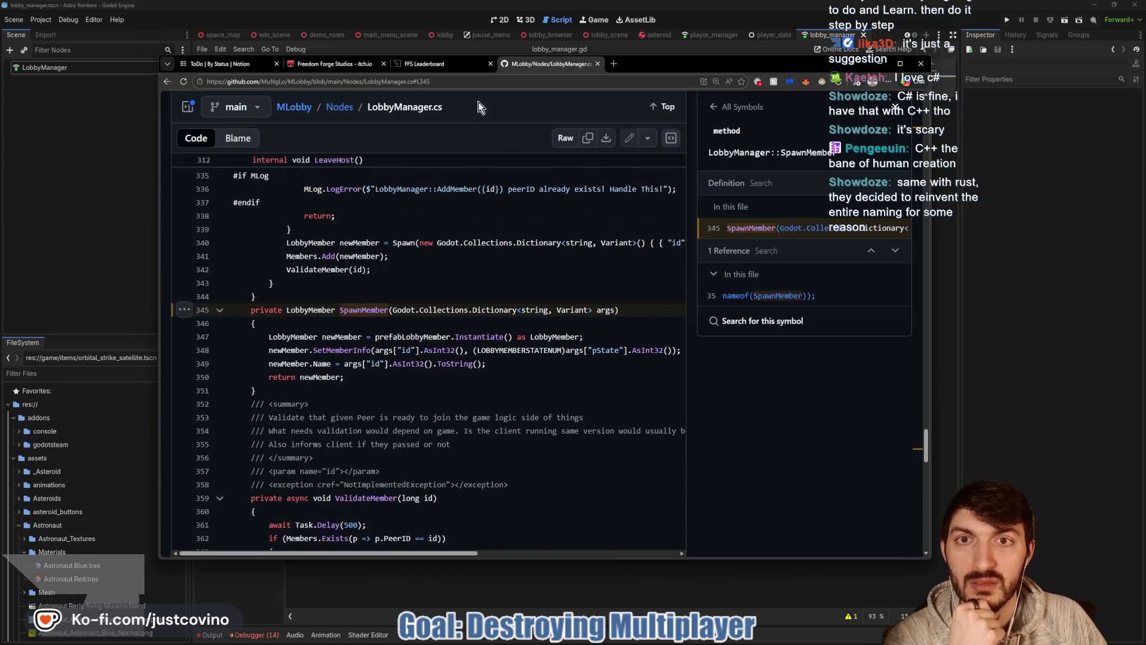
click(614, 63)
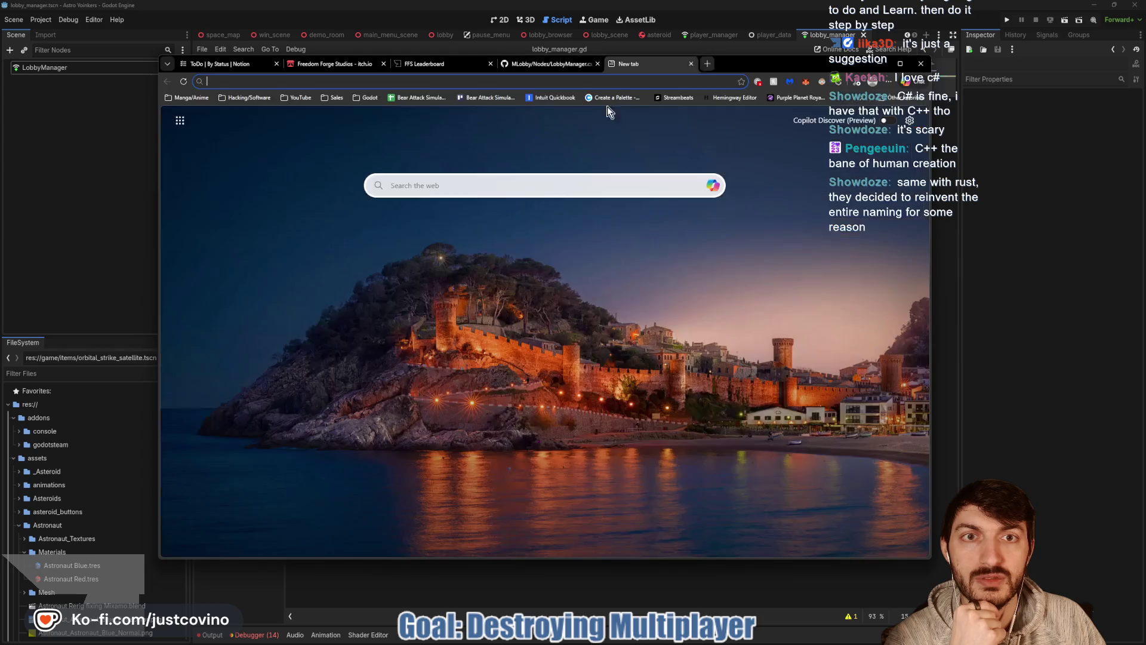
Open the MLobby repository from bookmarks and view DropinScene's LobbyMember.tscn.
click(365, 97)
scroll(421, 537, down, 5)
scroll(429, 644, down, 10)
scroll(427, 597, down, 5)
click(487, 506)
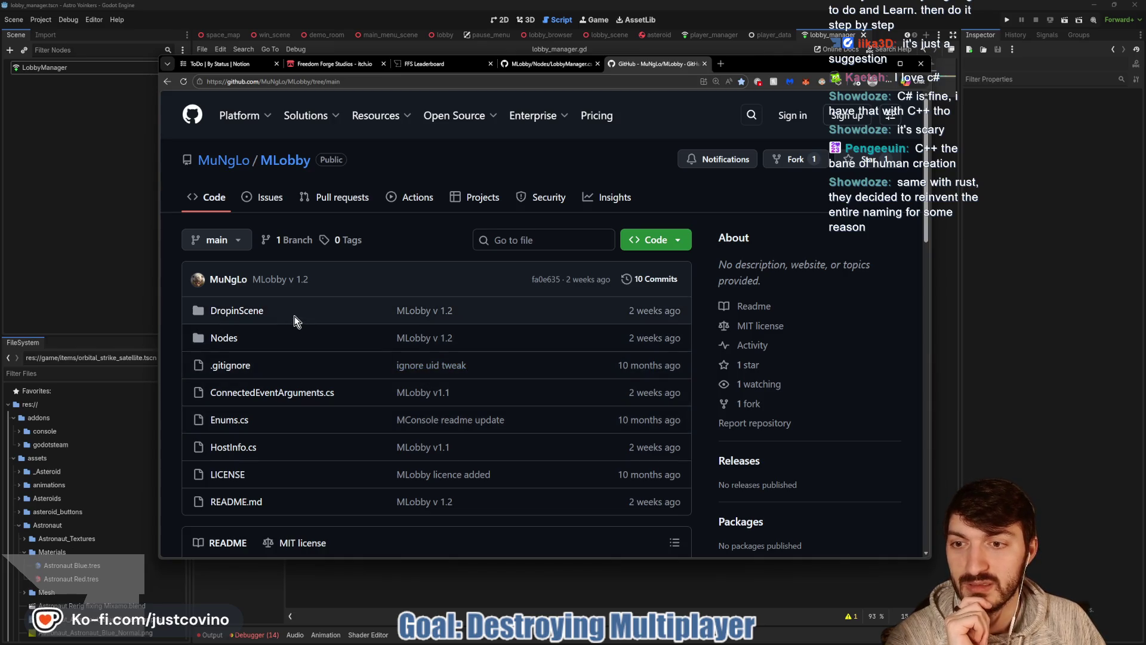
click(257, 312)
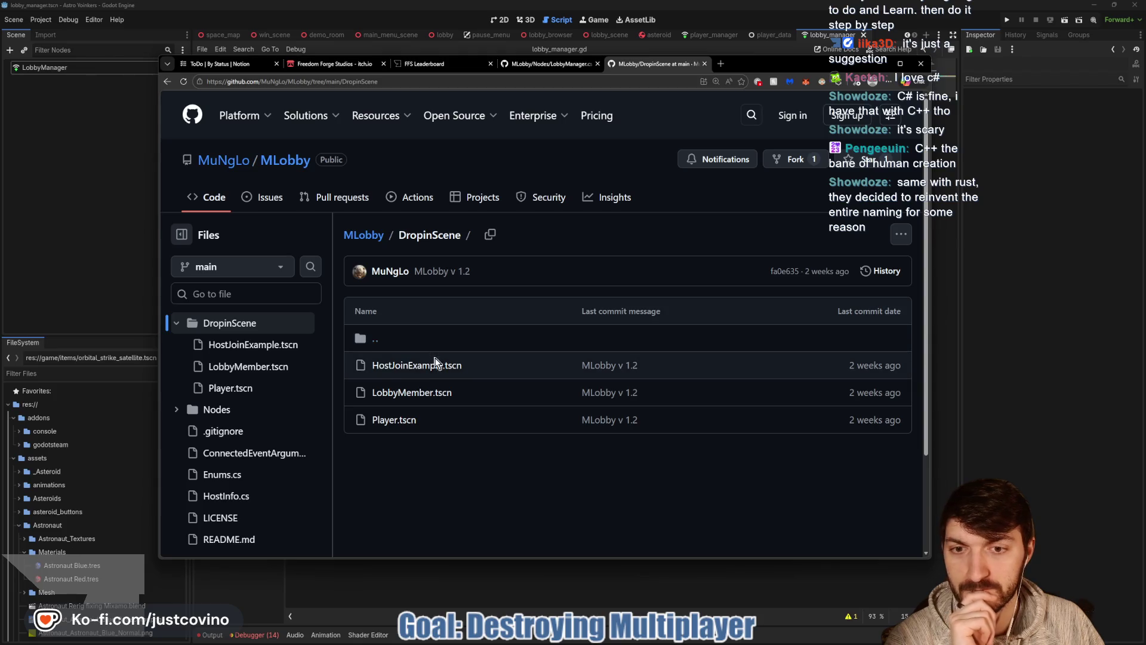
click(394, 393)
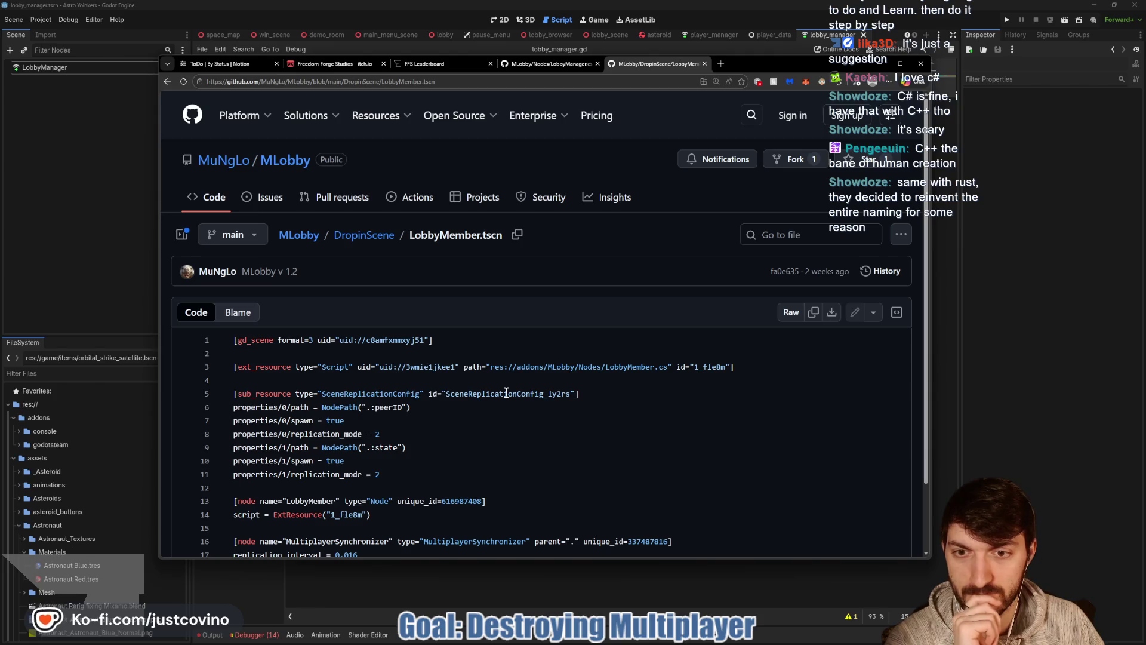
scroll(506, 392, down, 1)
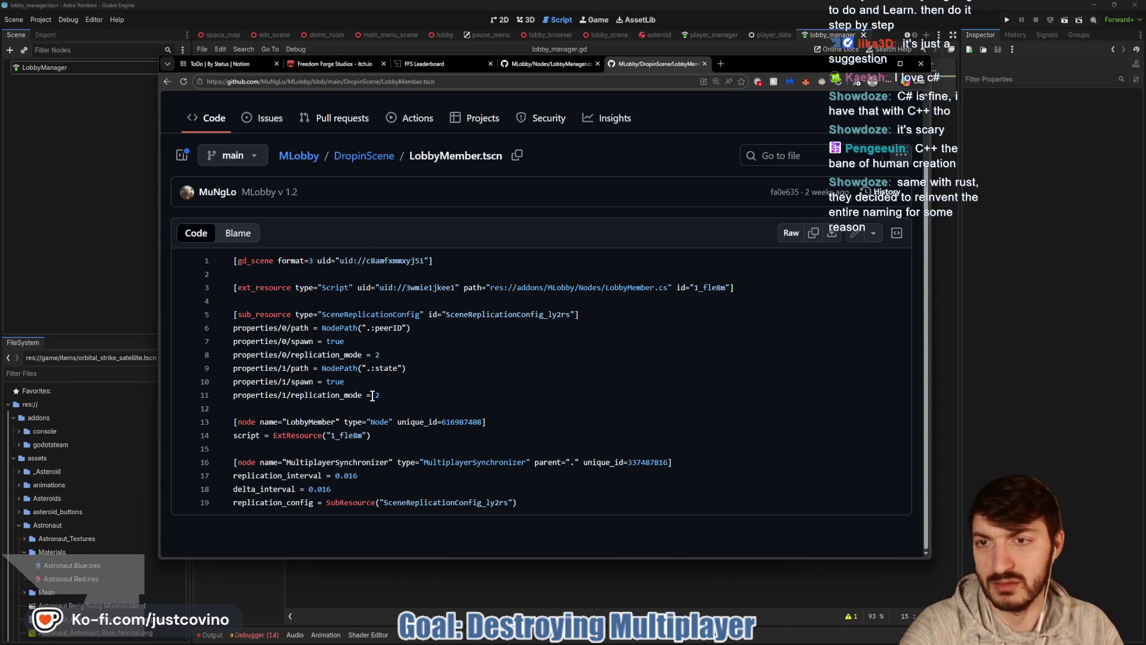
Go back to the repository root and open Nodes/LobbyMember.cs.
click(167, 82)
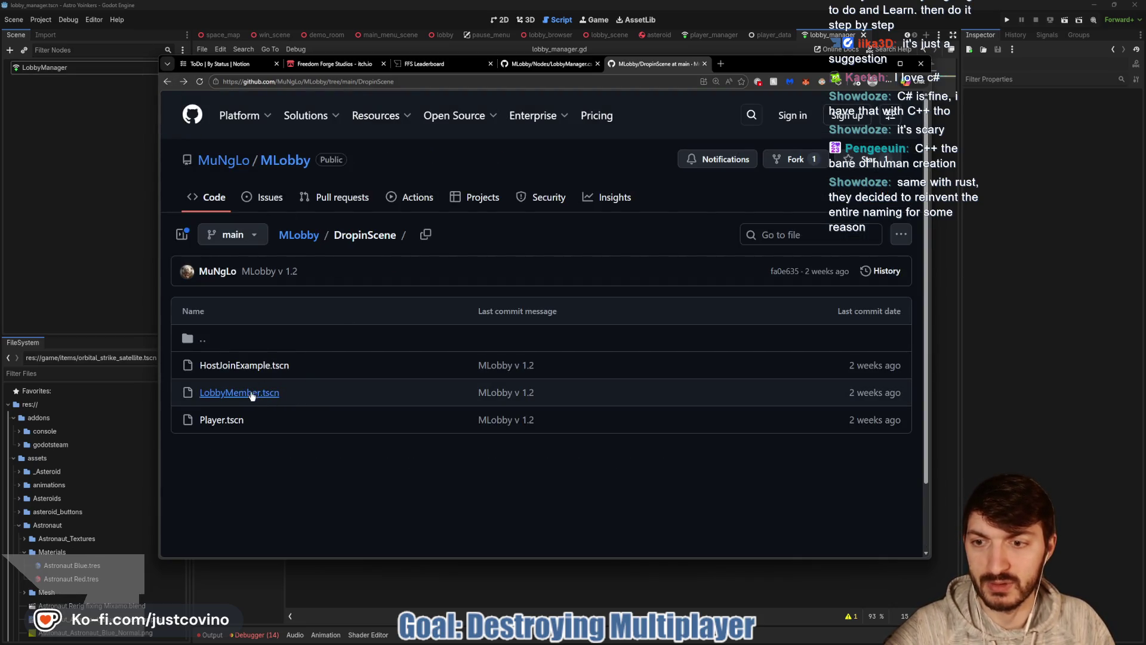
click(278, 338)
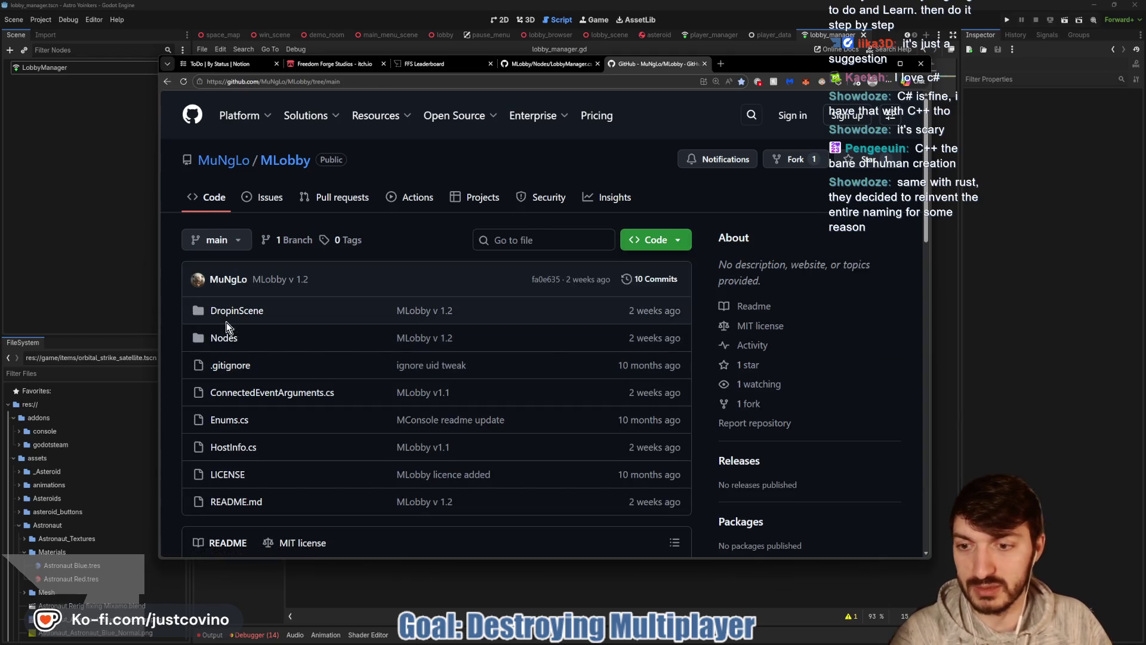
scroll(267, 349, down, 1)
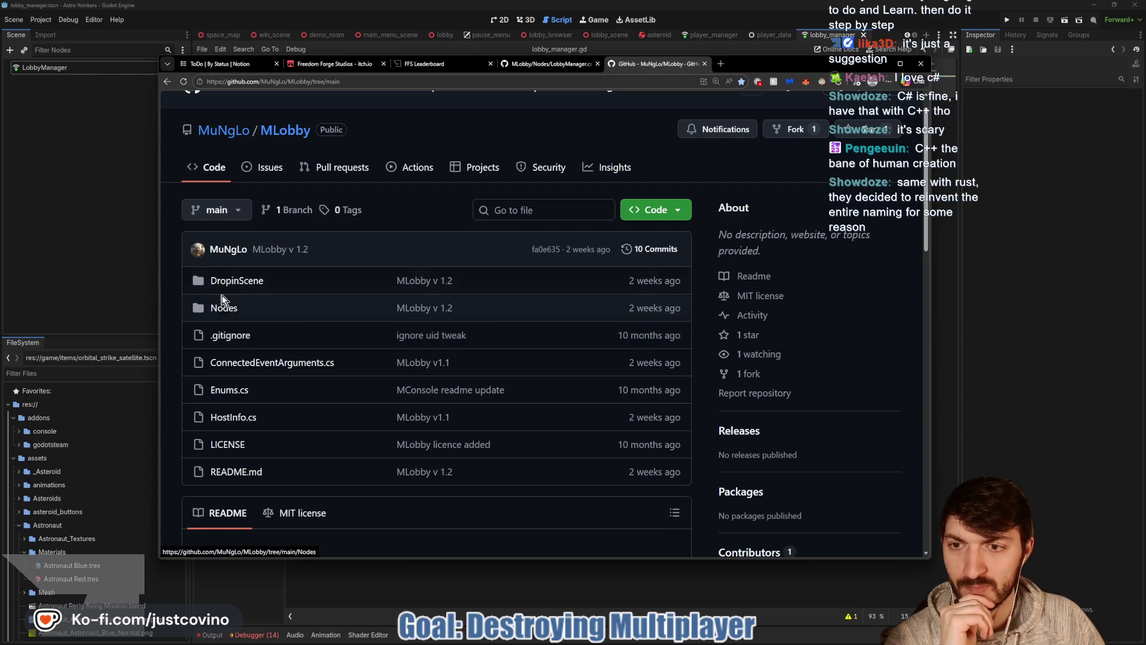
scroll(297, 357, down, 1)
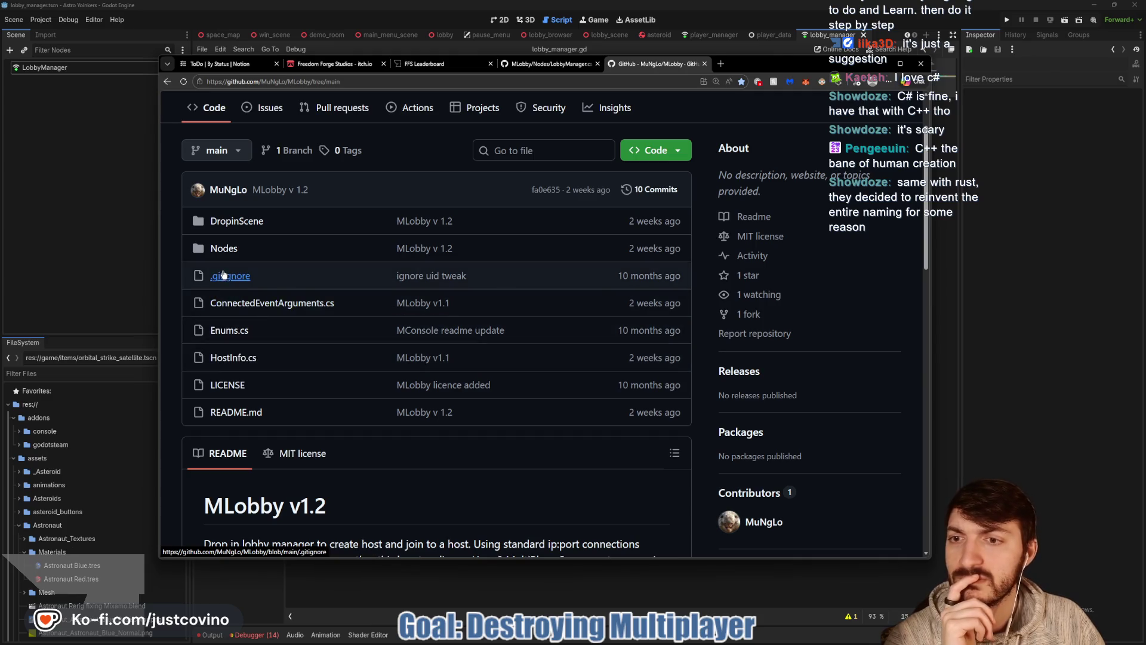
click(217, 251)
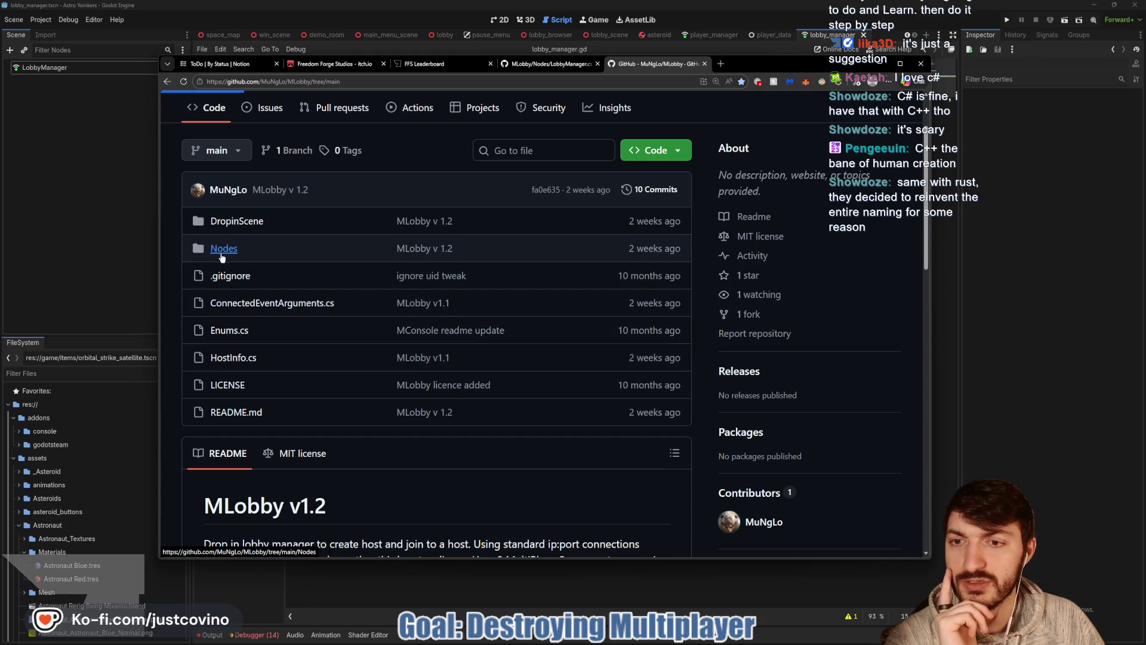
scroll(327, 347, down, 2)
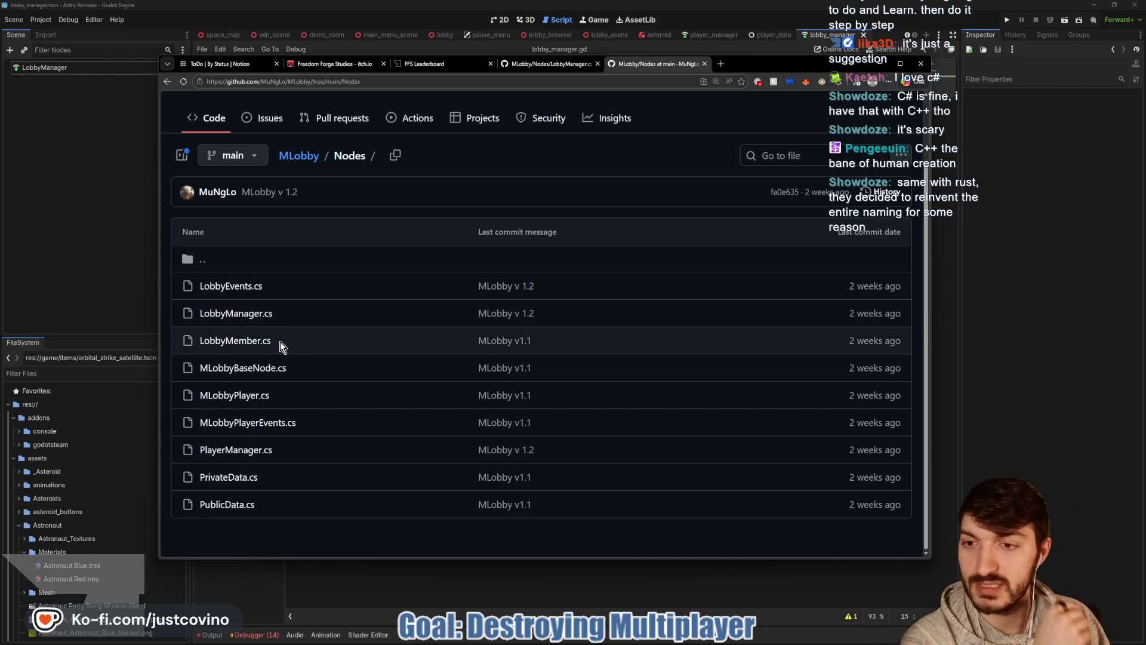
click(250, 341)
View references for LOBBYMEMBERSTATENUM, pID, pState, peerID and state in LobbyMember.cs.
scroll(407, 359, down, 3)
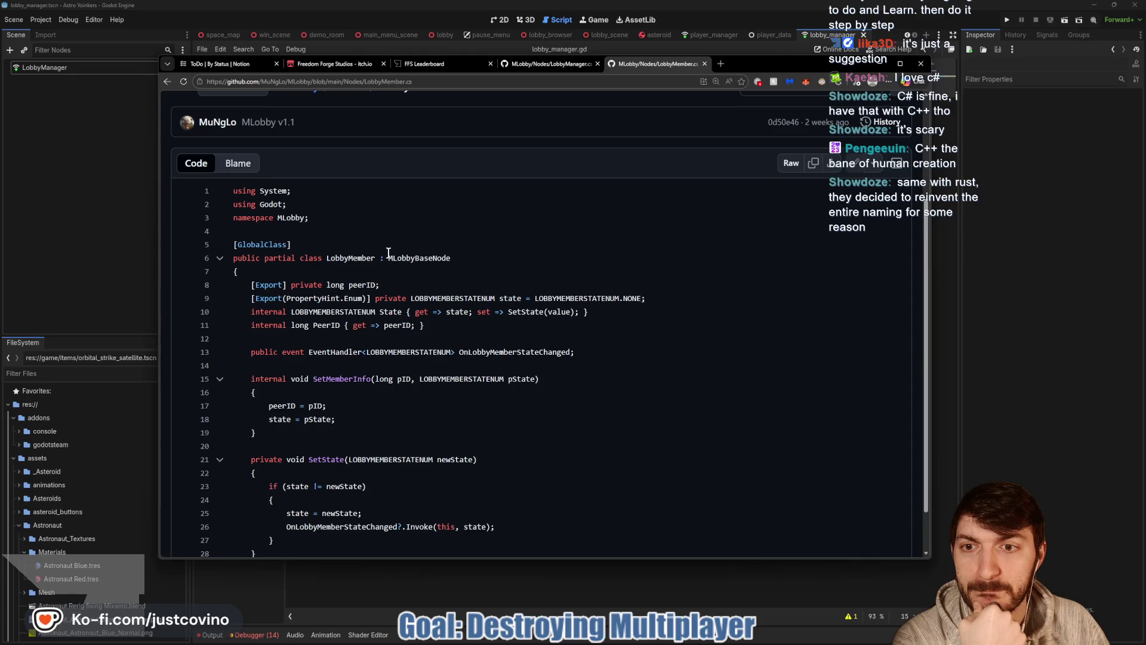
scroll(338, 257, down, 1)
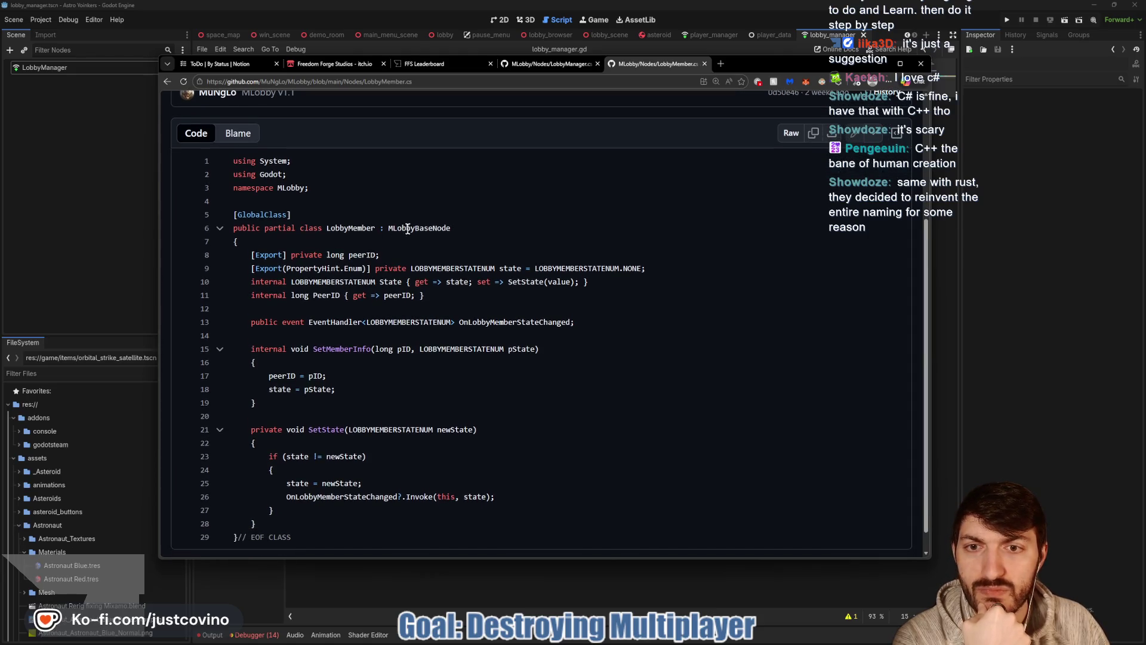
scroll(416, 258, down, 1)
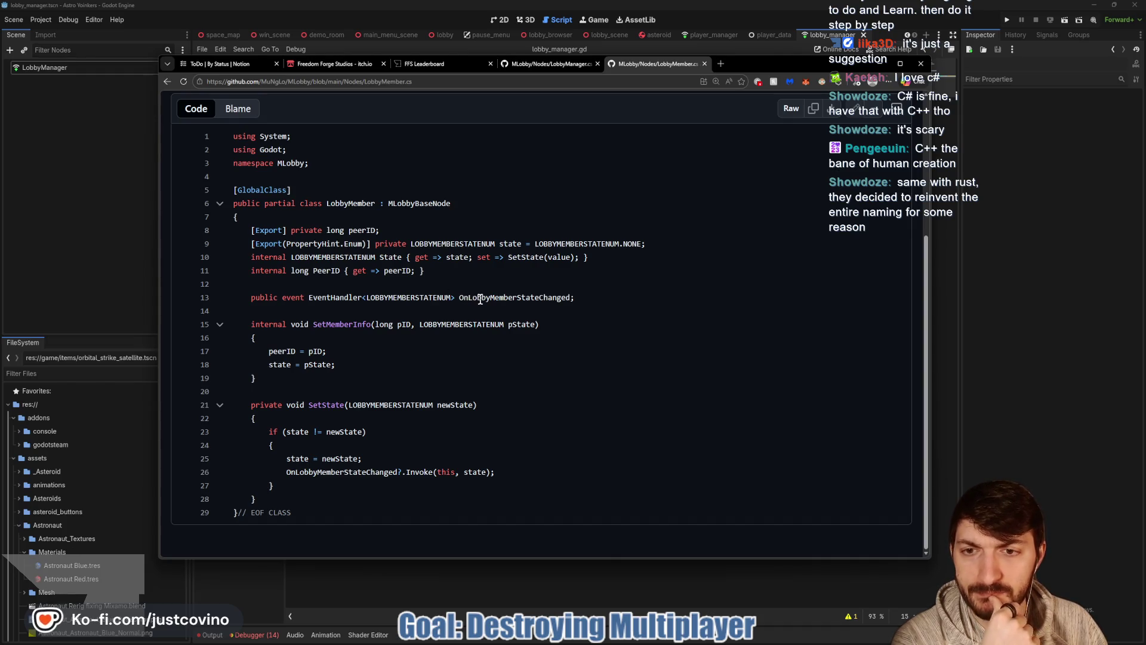
click(397, 298)
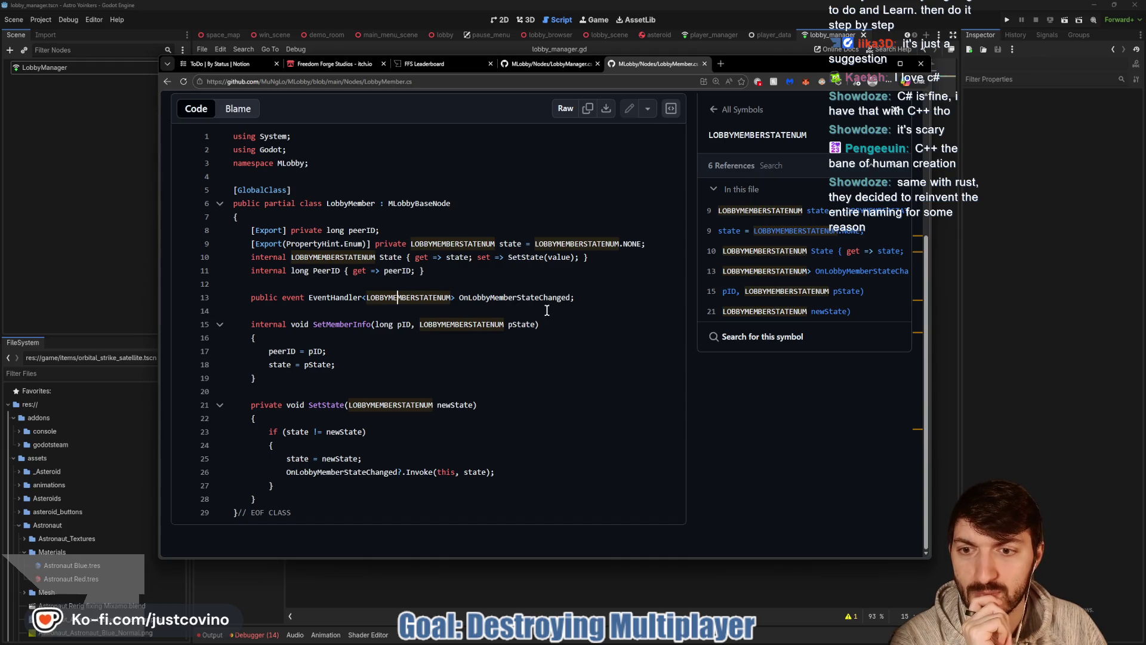
double_click(314, 351)
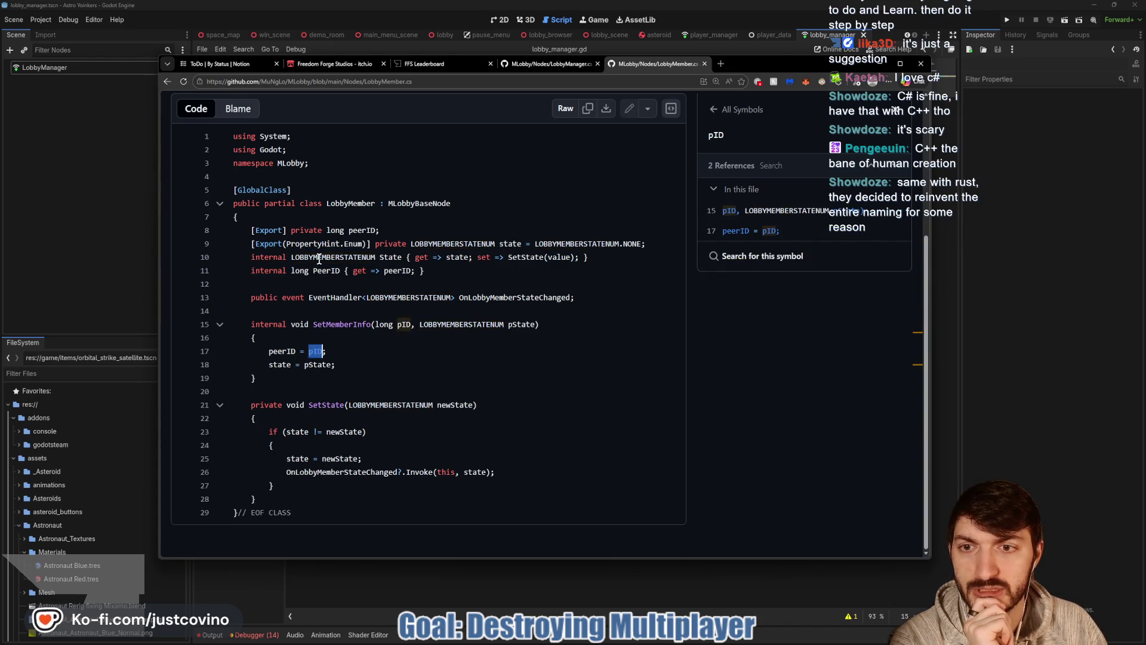
double_click(316, 366)
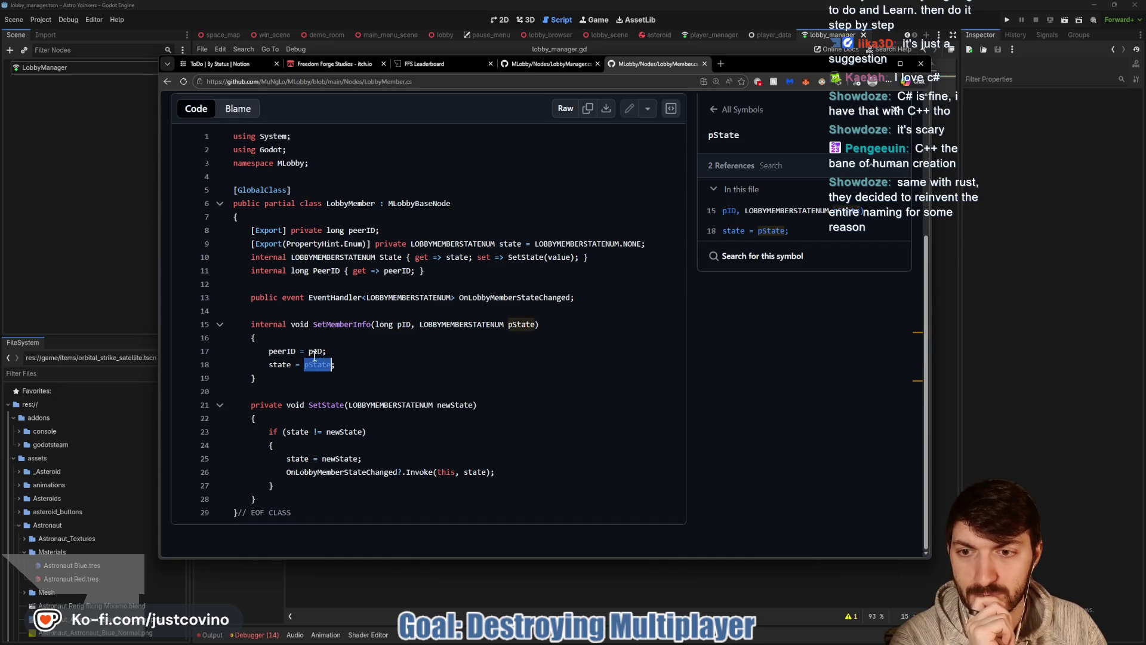
click(282, 352)
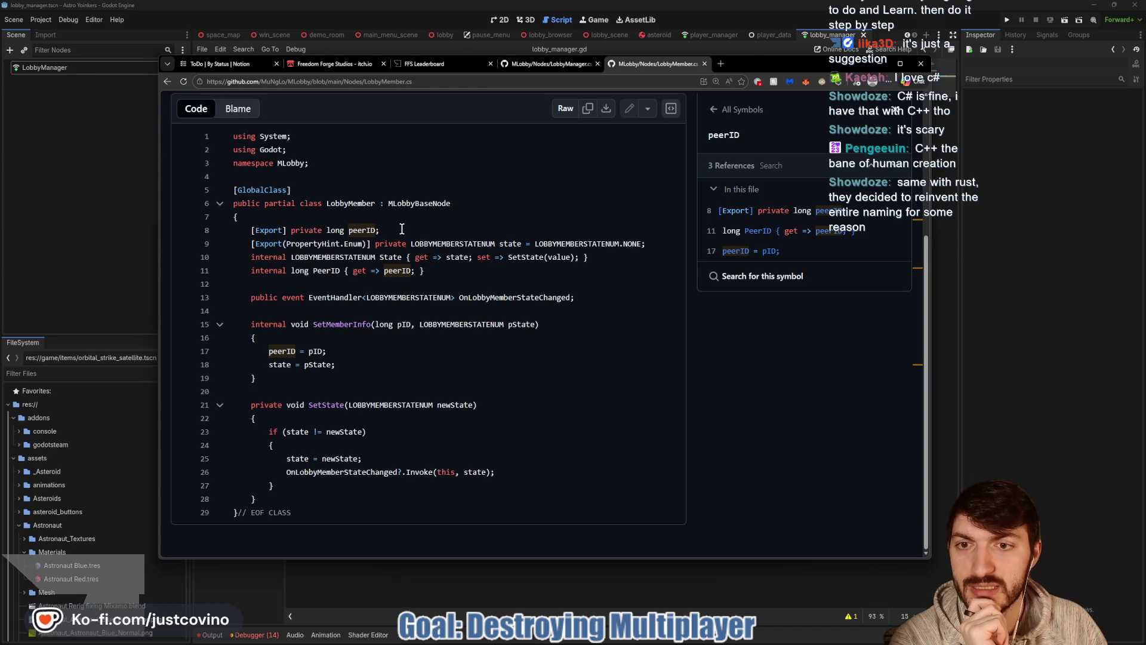
double_click(279, 365)
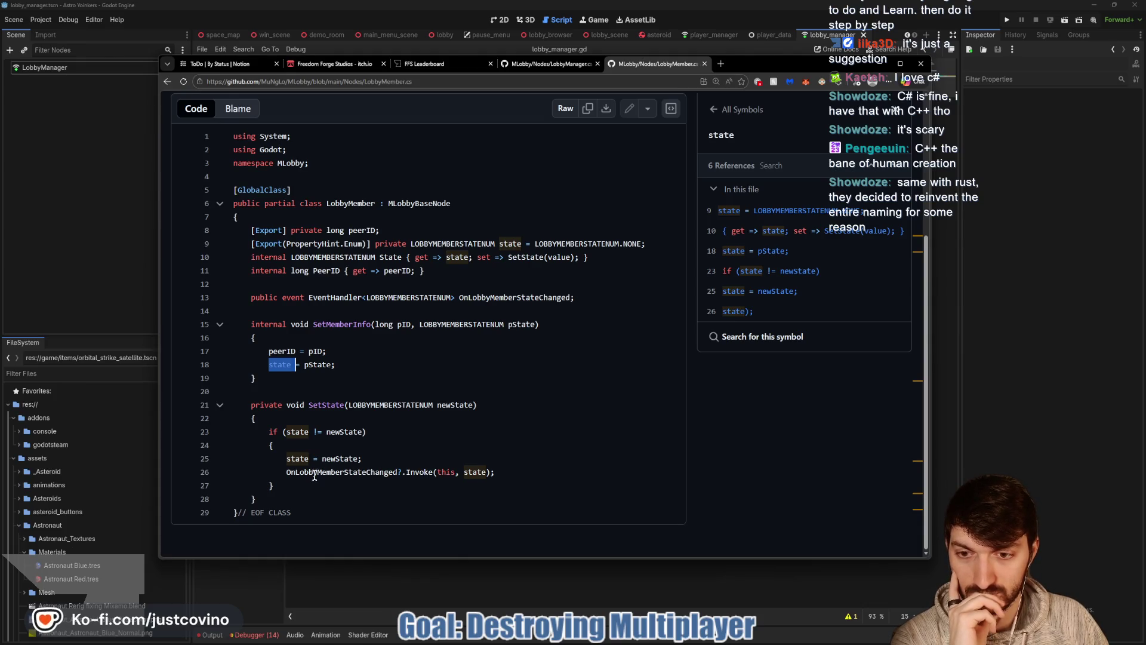
Show references to OnLobbyMemberStateChanged on line 26, then return to LobbyManager.cs.
drag(284, 472, 414, 473)
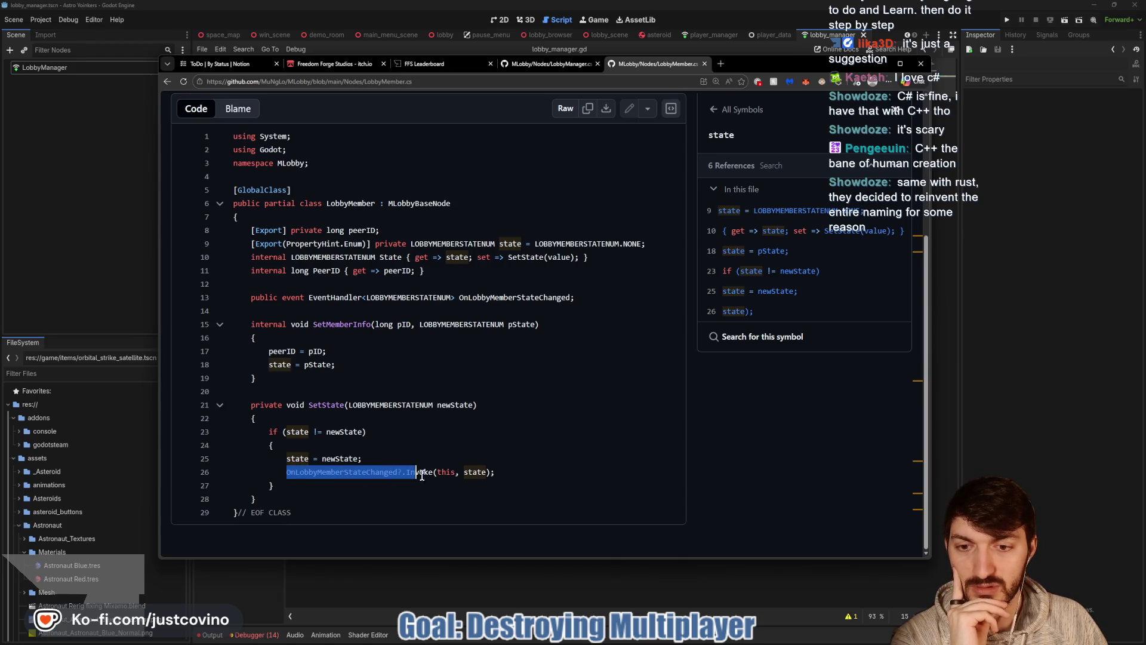
click(371, 473)
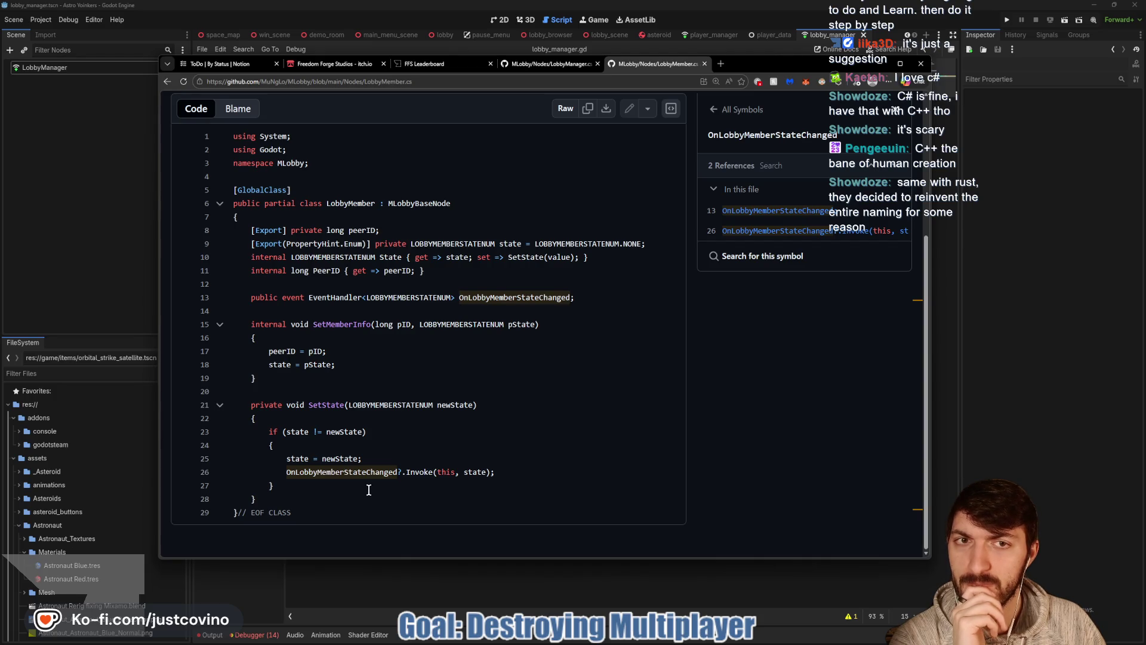
click(536, 65)
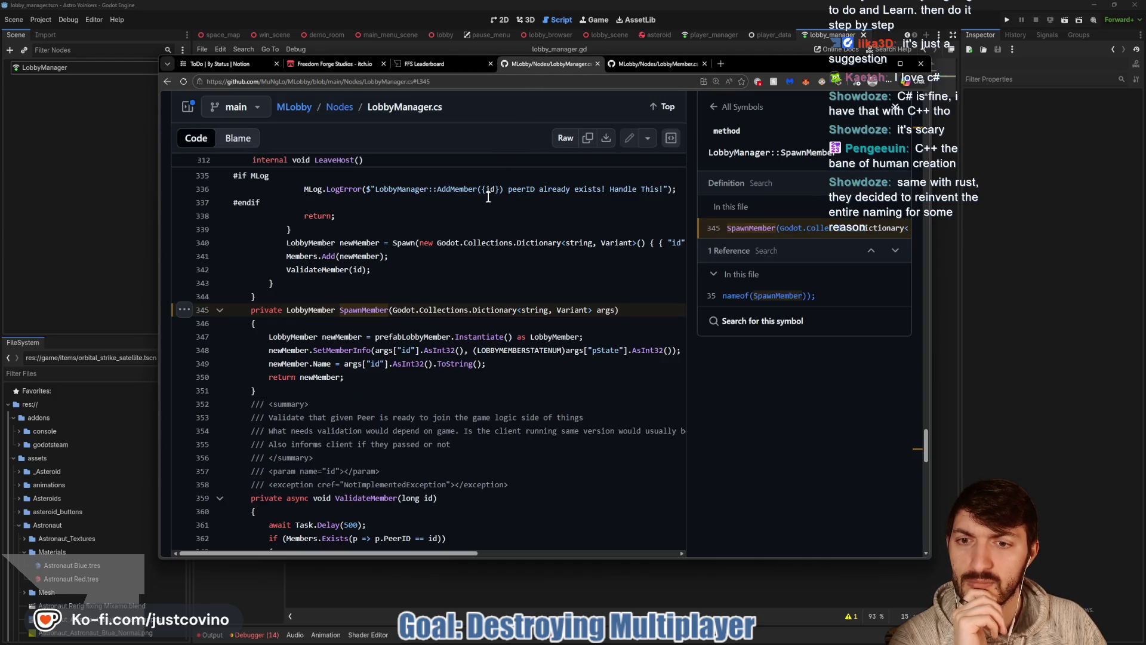
Open the Claude website in a new browser tab.
scroll(406, 334, up, 5)
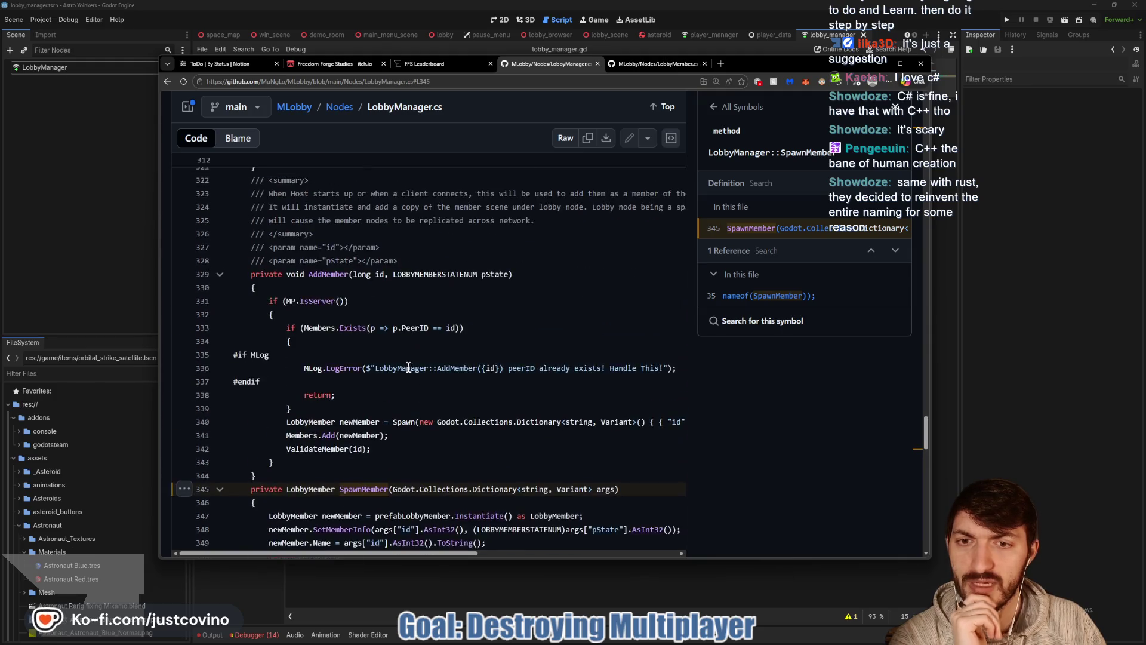
scroll(418, 382, down, 4)
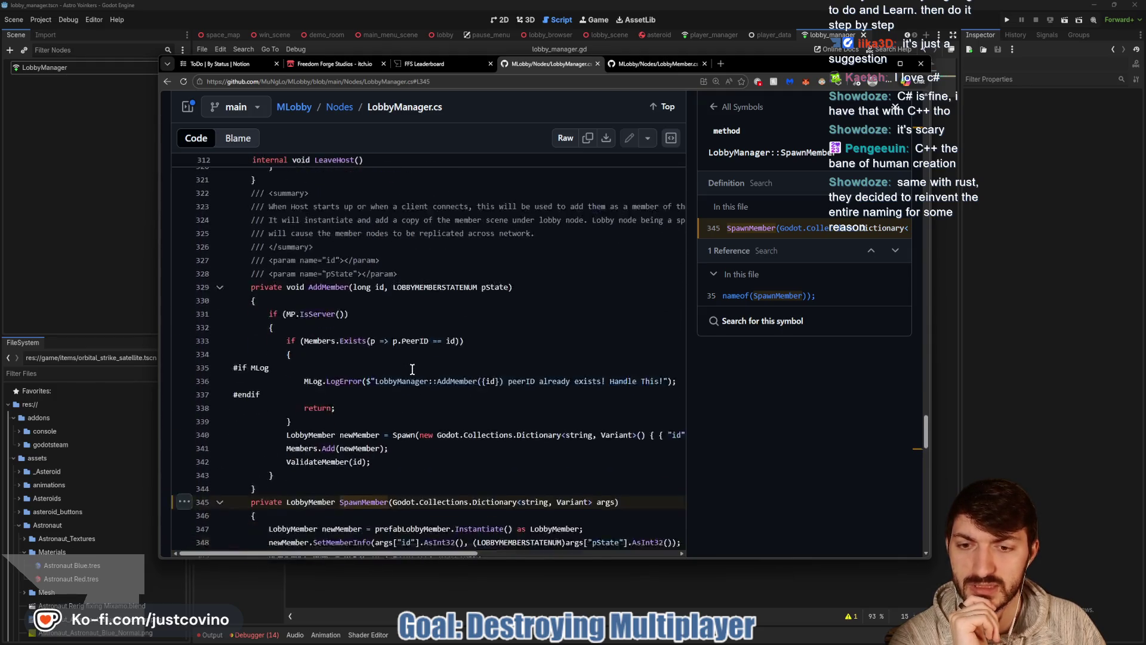
scroll(423, 396, down, 2)
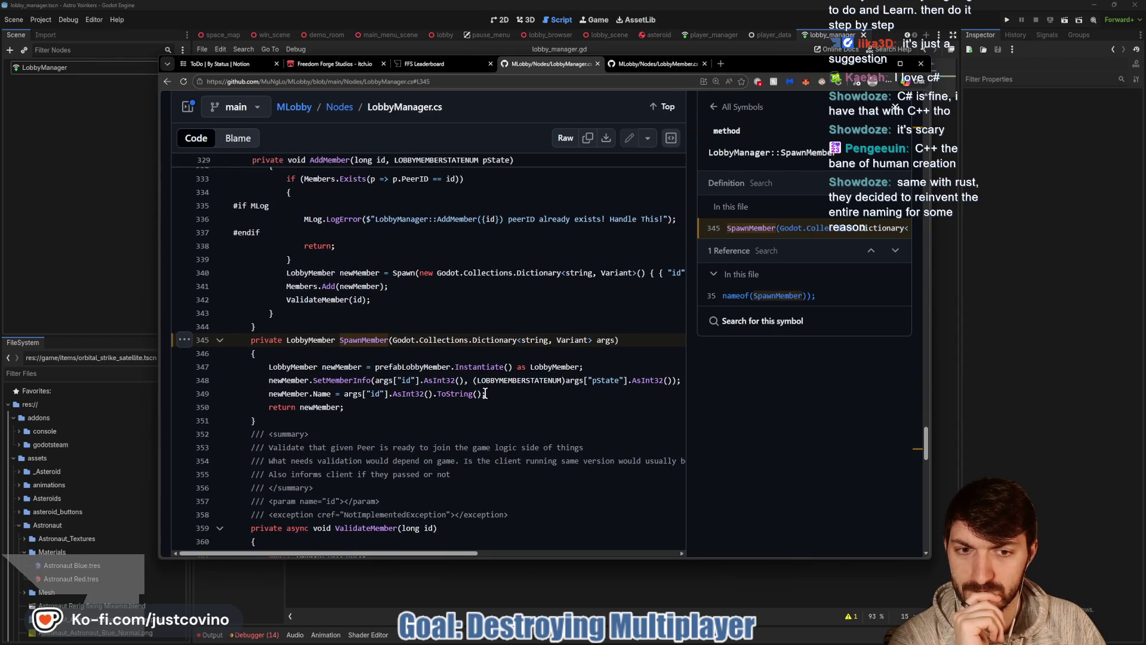
click(633, 63)
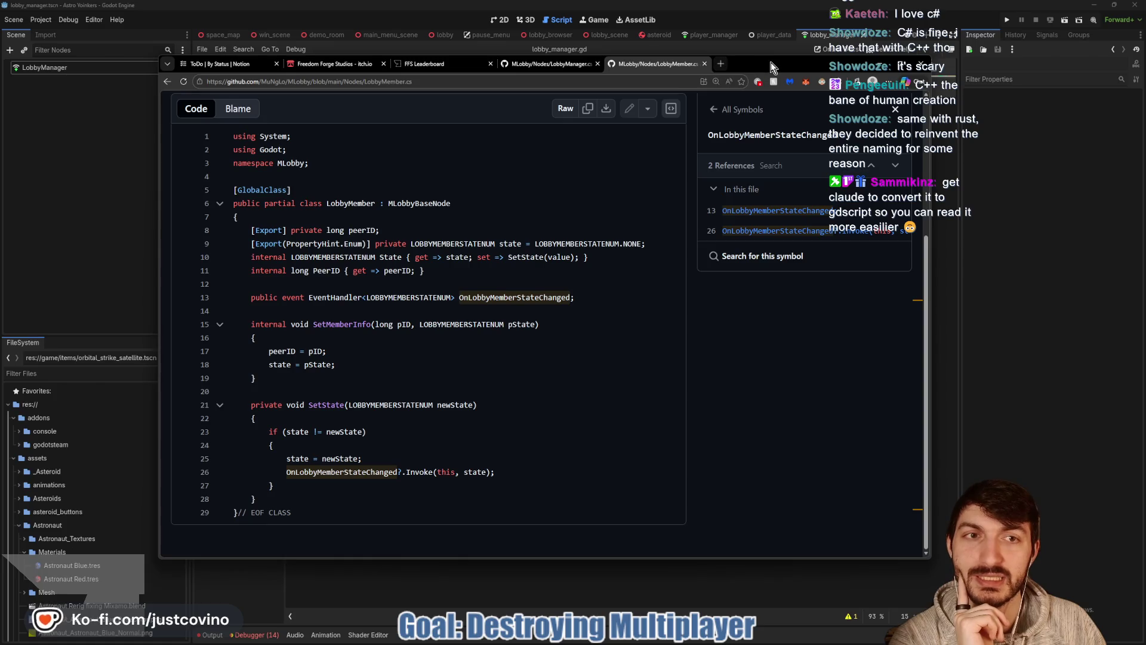
click(723, 63)
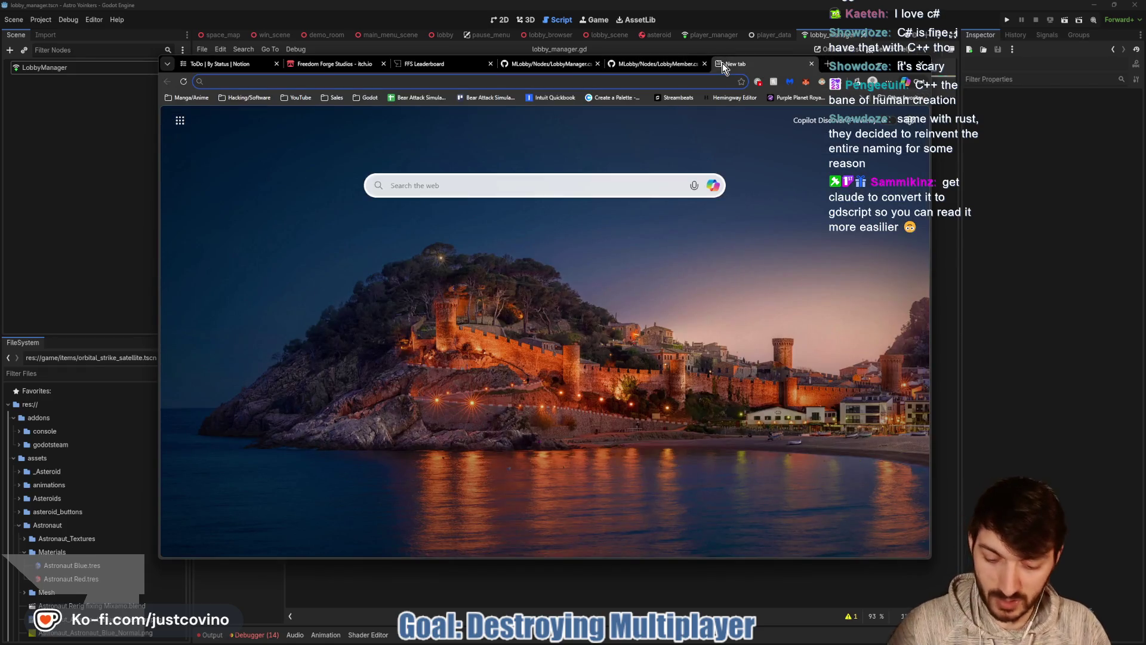
text(claude)
key(Return)
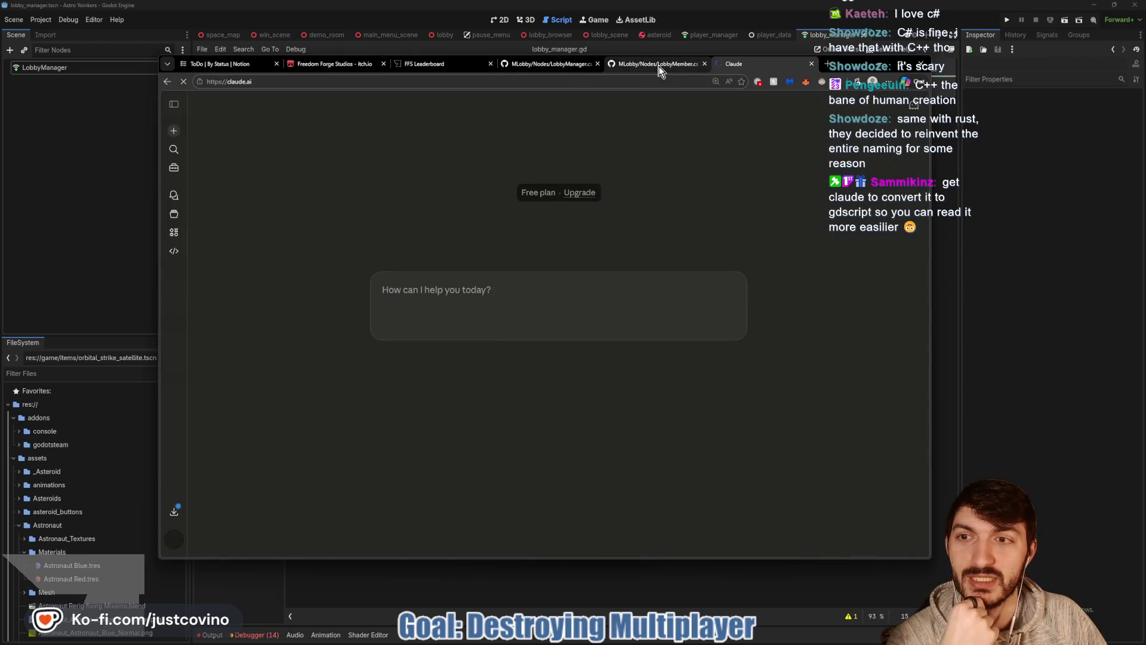
Send Claude the LobbyManager.cs code with a request to convert it to GDScript.
click(660, 64)
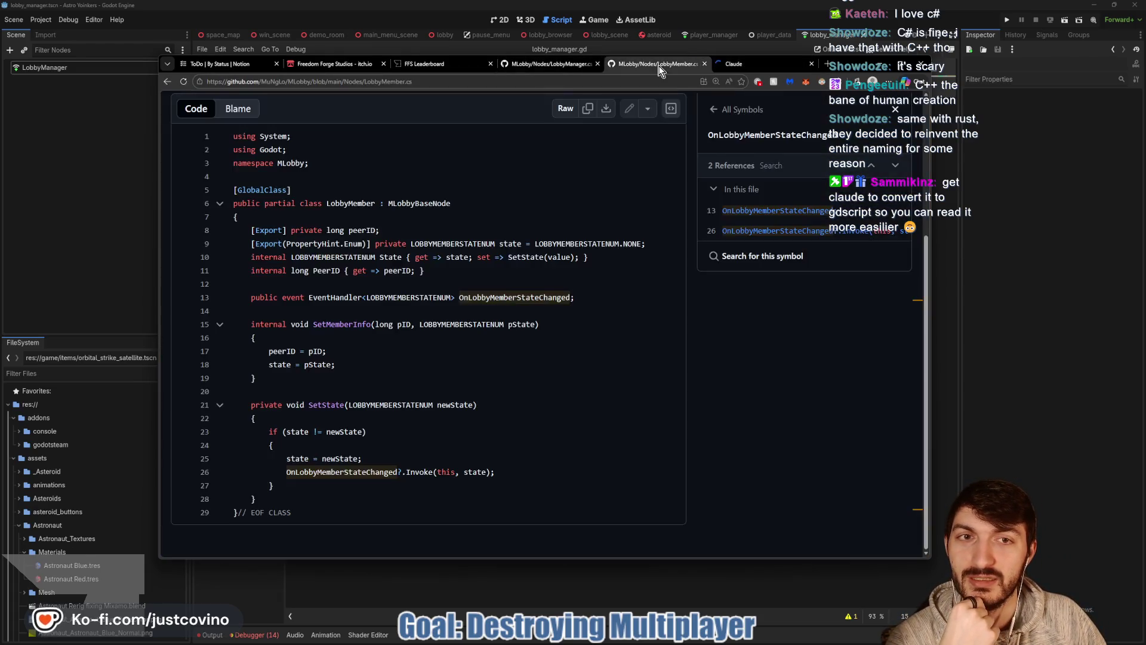
click(561, 65)
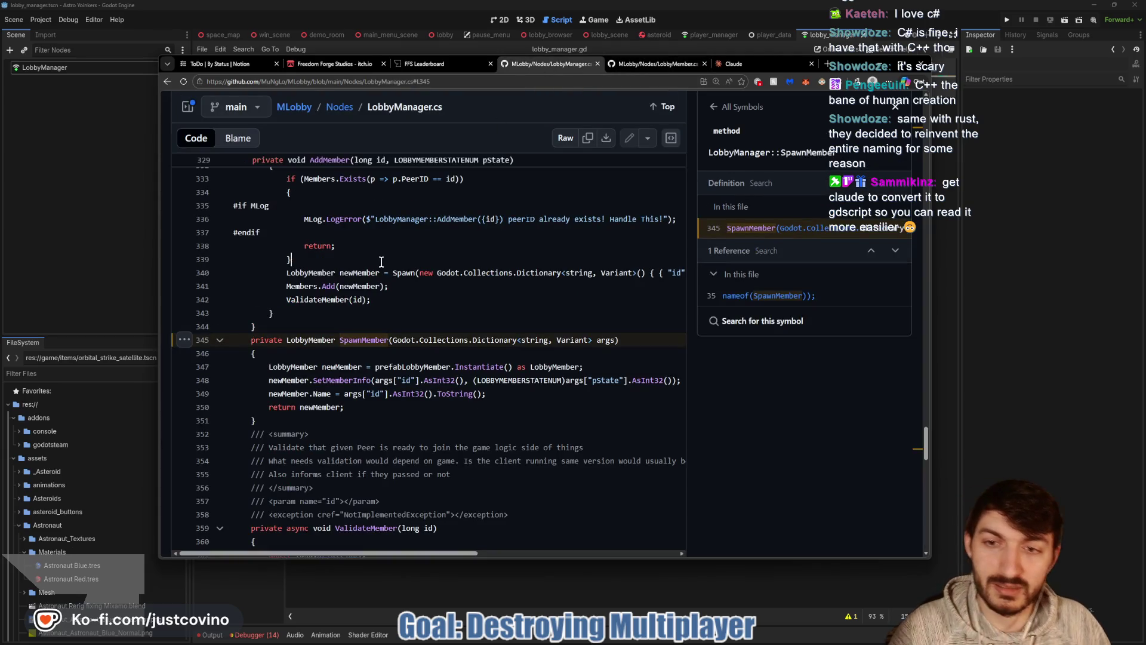
key(ctrl+a)
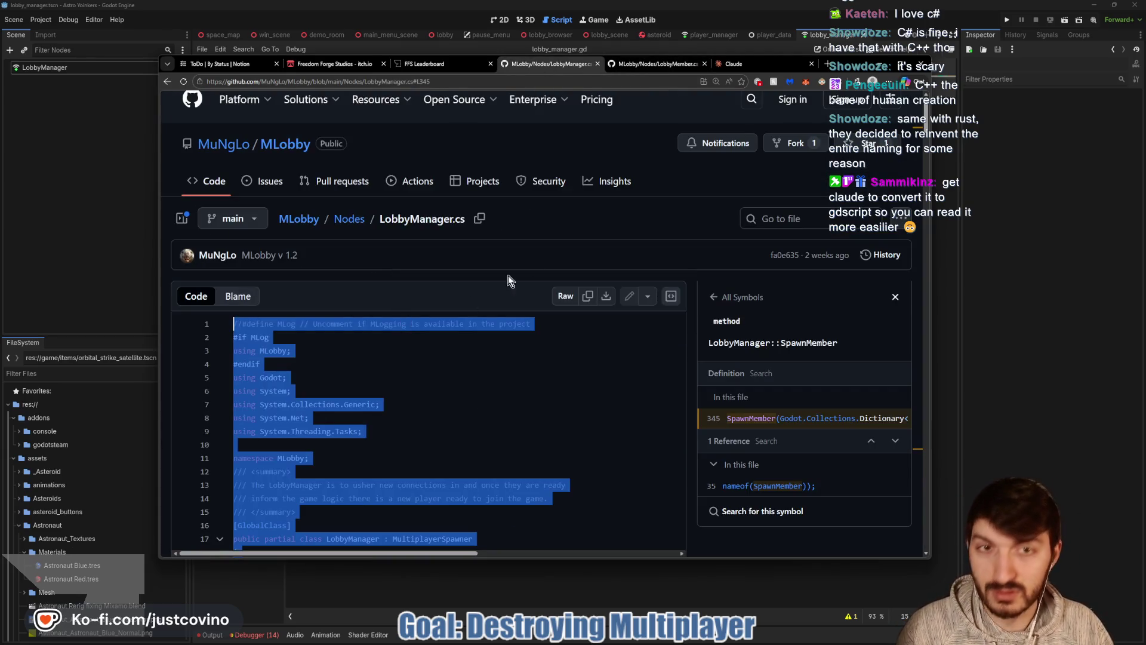
click(734, 64)
text(Can you convert thi)
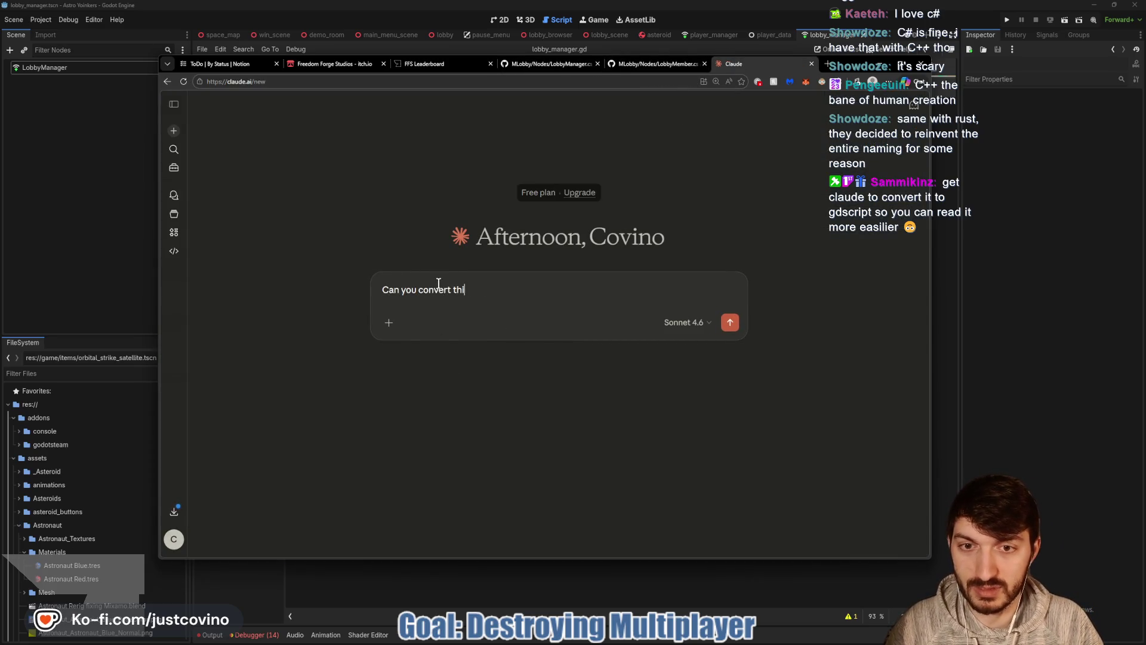
text(cript )
text(into GDscript so)
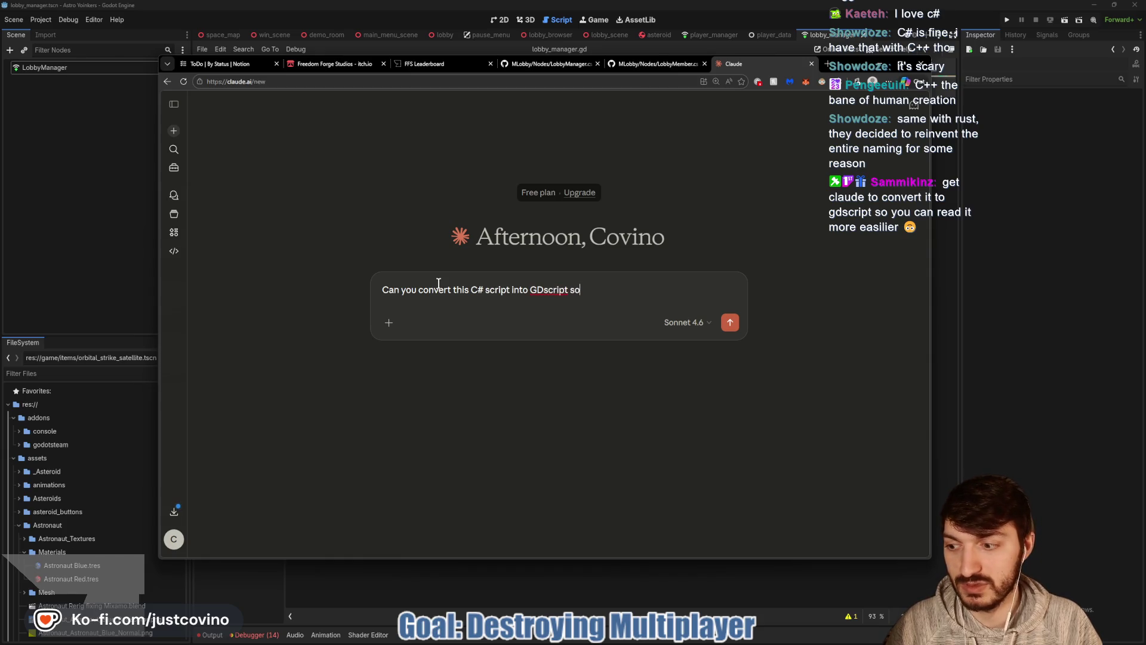
text(t )
text(?)
key(shift+Return)
key(shift+Return)
key(ctrl+v)
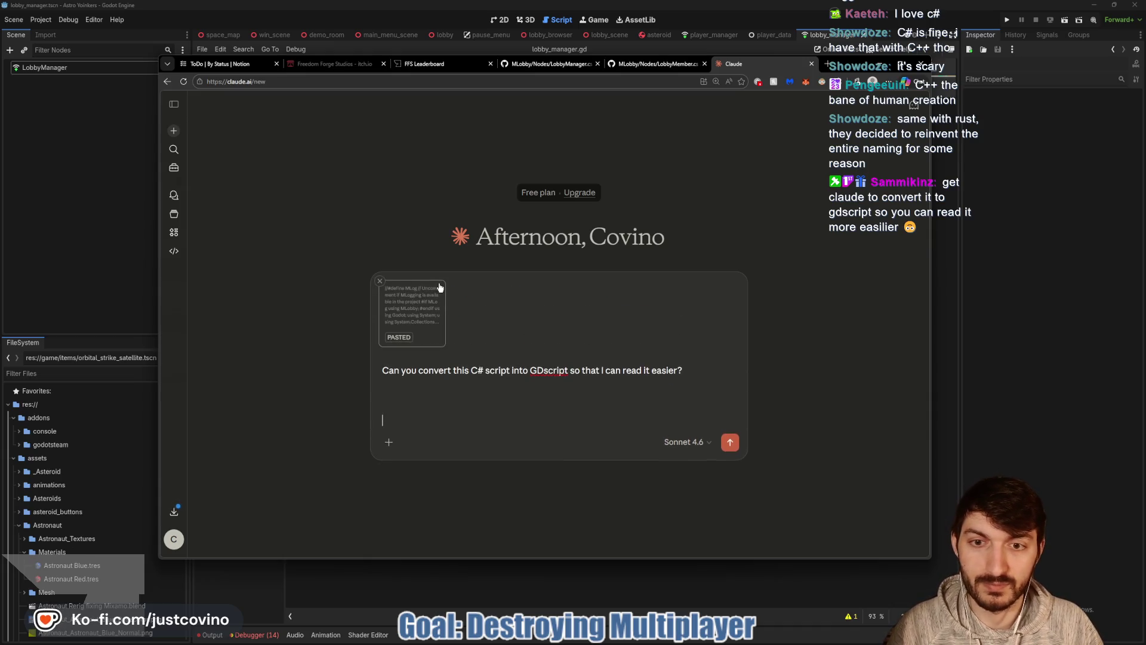
key(Return)
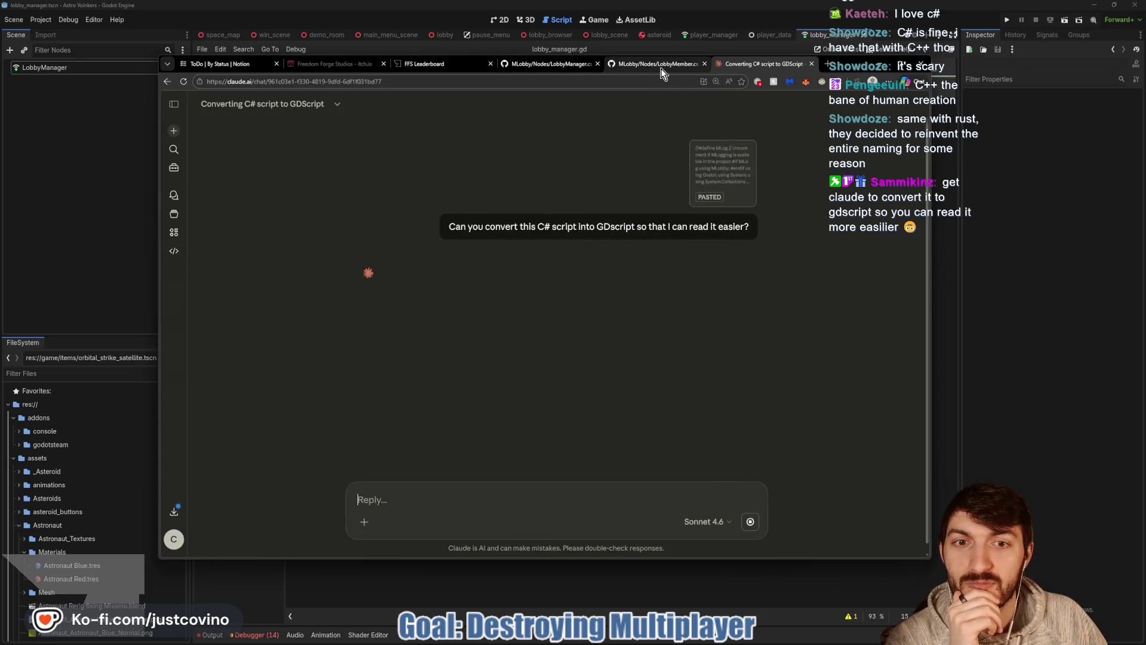
click(540, 63)
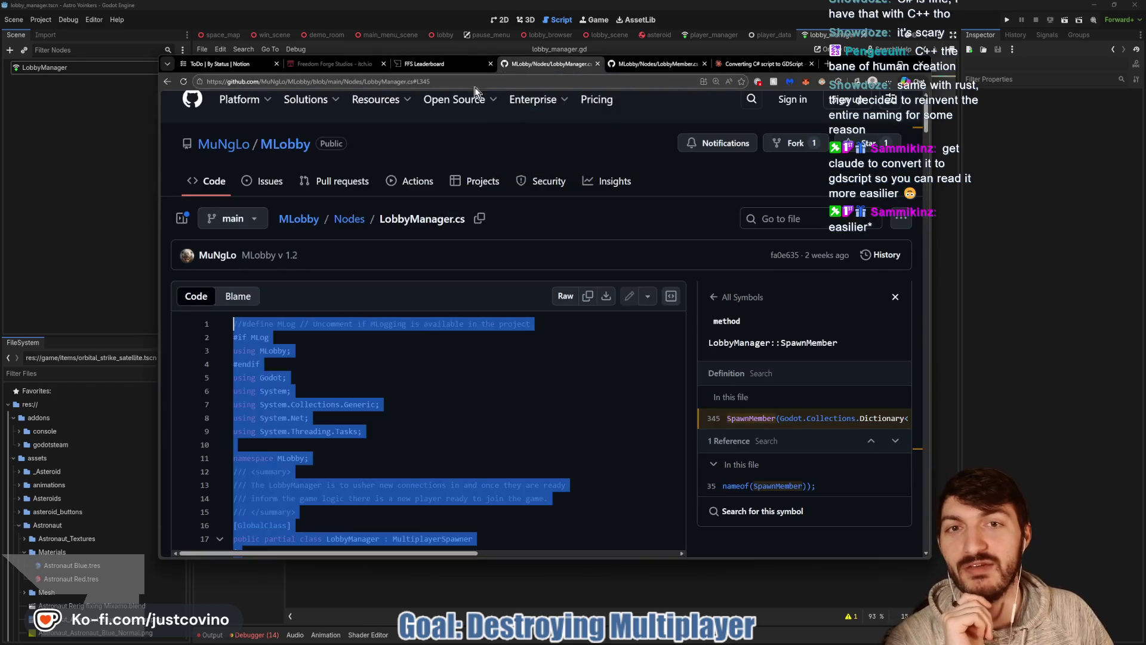
Check Claude's GDScript conversion progress, then view the LobbyMember.cs source.
click(393, 373)
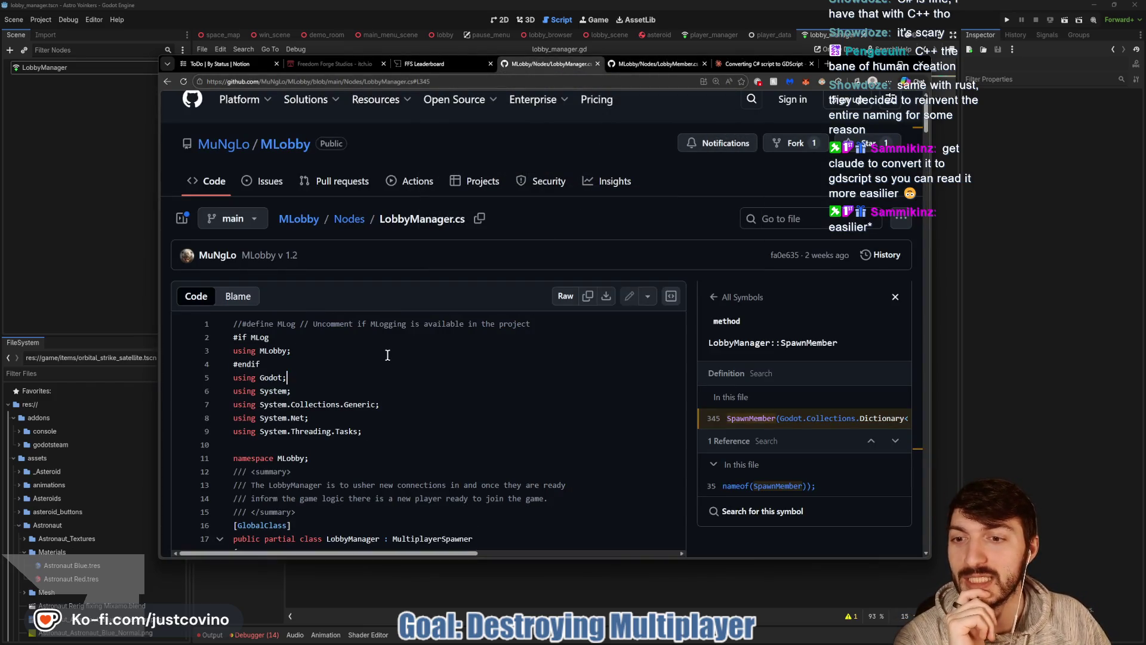
click(755, 65)
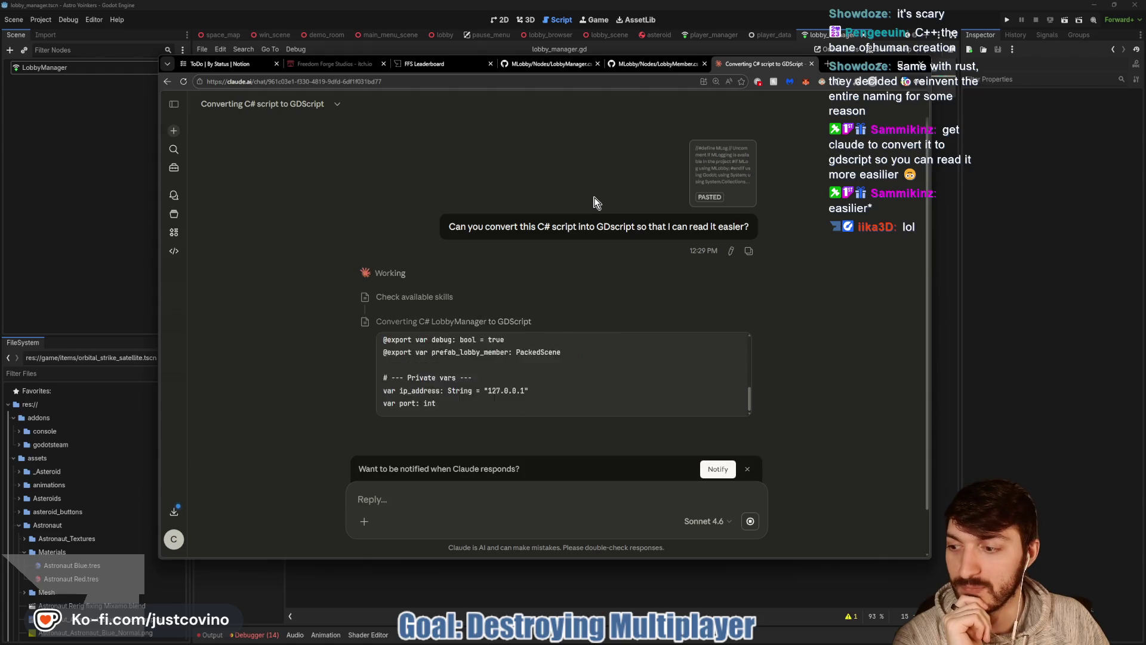
click(659, 65)
click(482, 346)
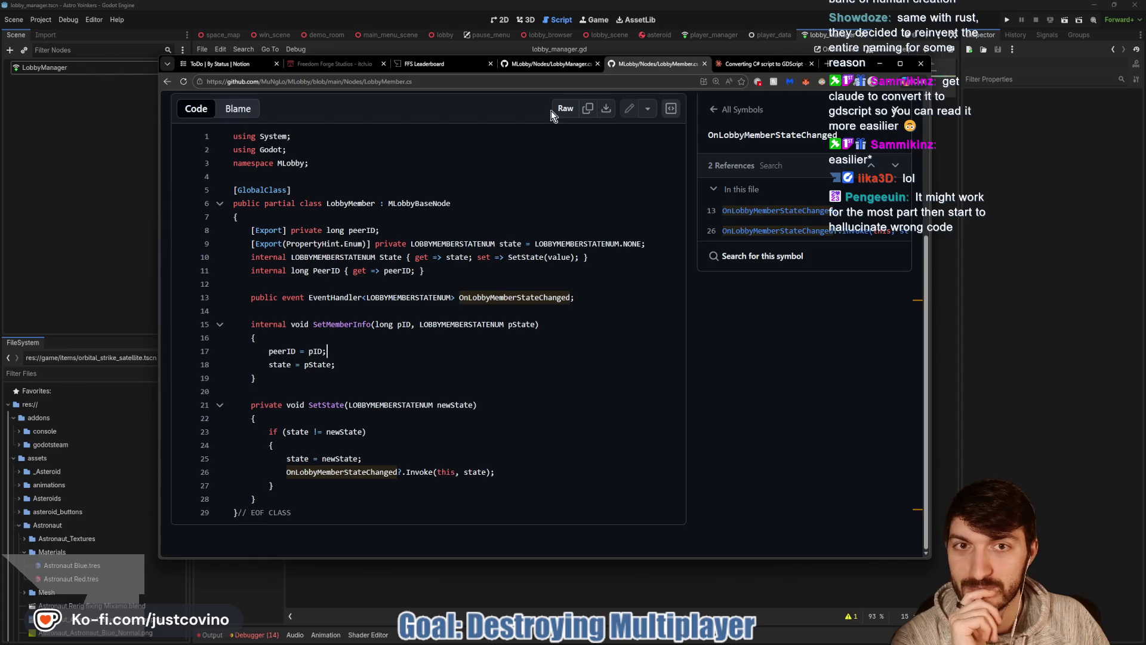
Scroll down through LobbyManager.cs, then go back to Claude's streaming conversion.
click(549, 64)
scroll(372, 339, down, 5)
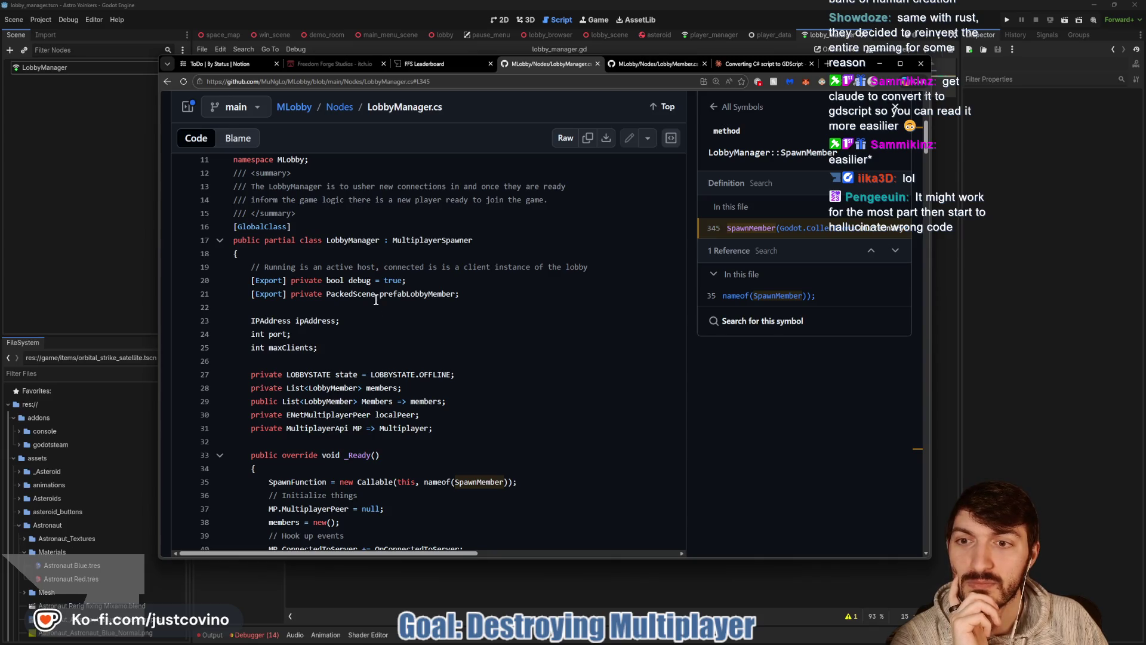
scroll(374, 297, down, 1)
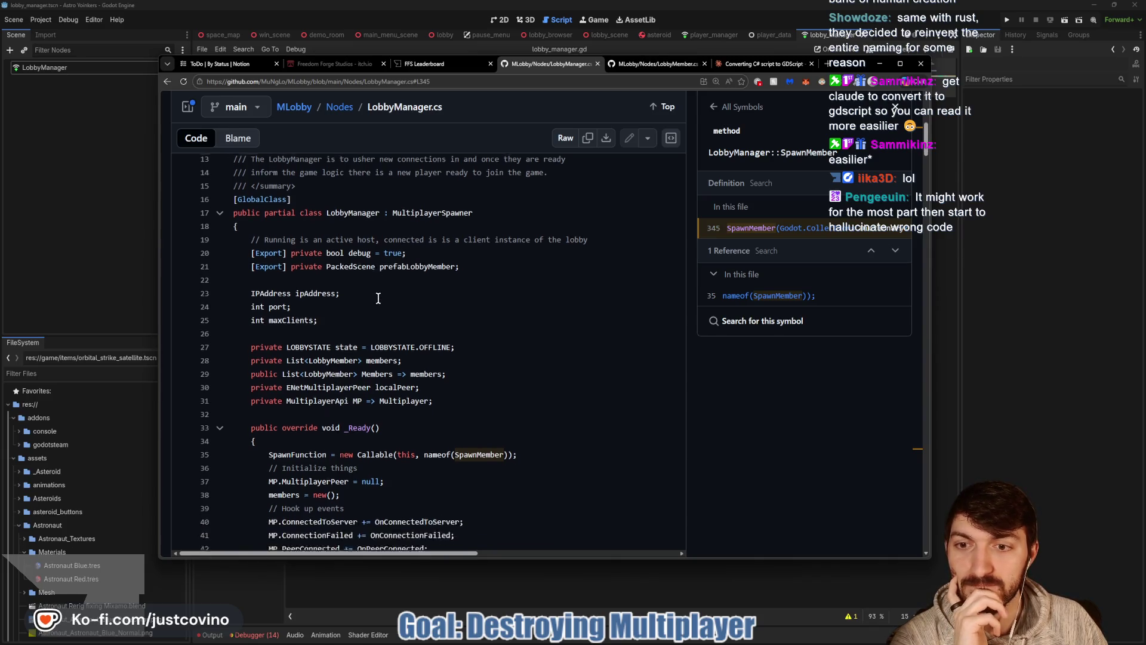
click(763, 63)
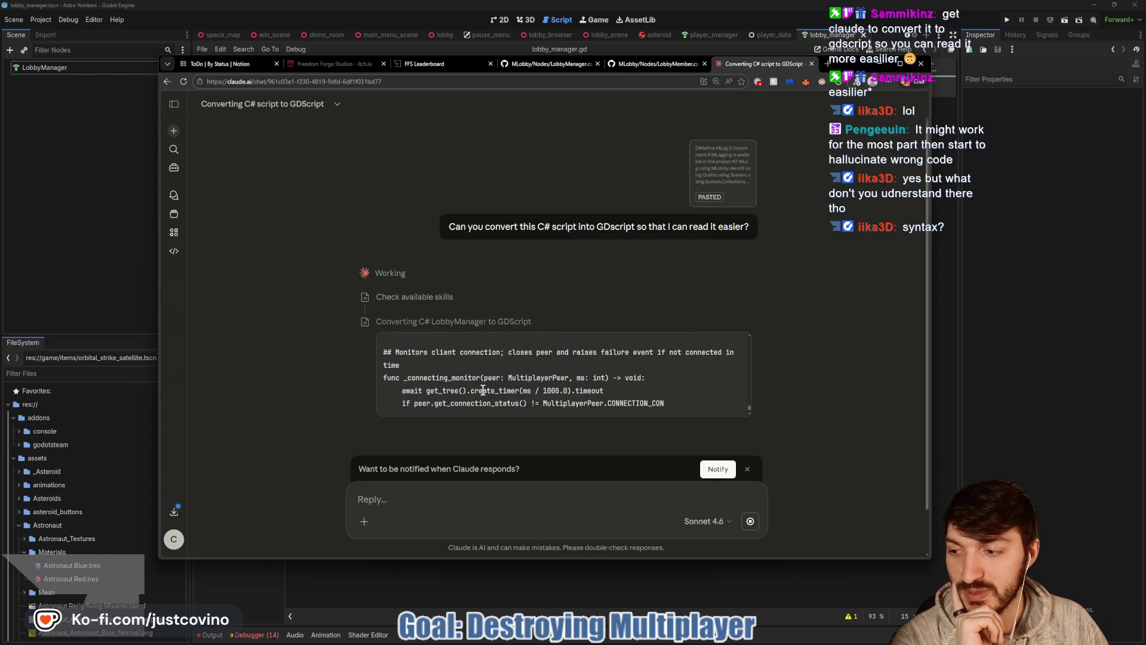
Switch to the LobbyMember.cs GitHub tab while Claude keeps converting.
click(641, 62)
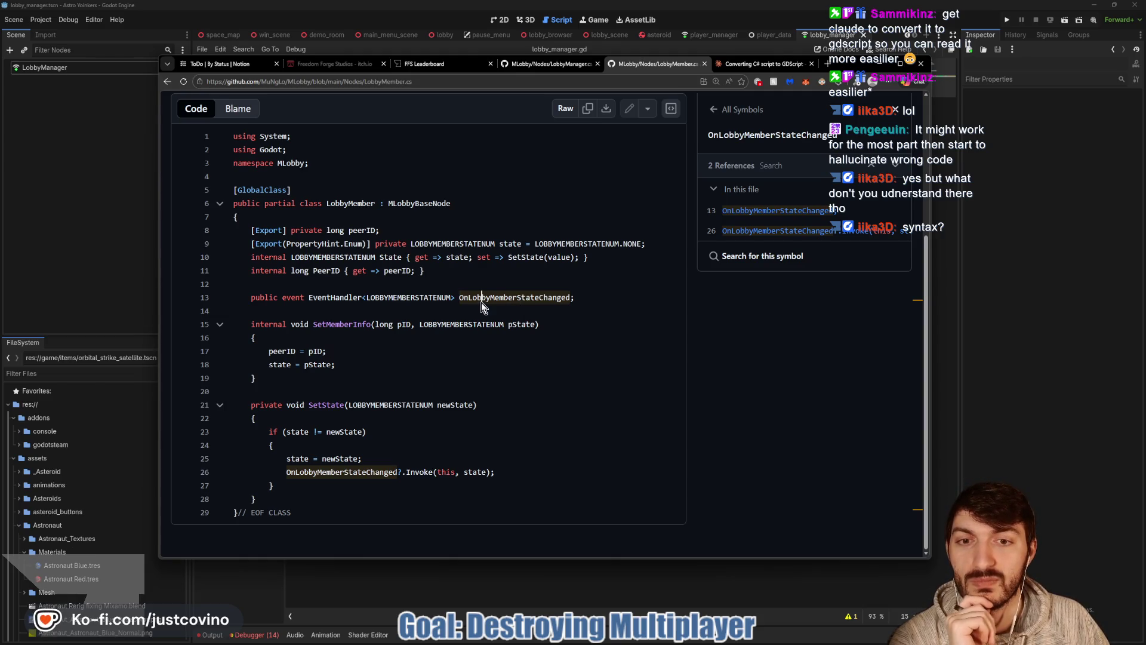
Look up references to LOBBYMEMBERSTATENUM and the OnLobbyMemberStateChanged event declaration in LobbyMember.cs.
drag(244, 298, 576, 298)
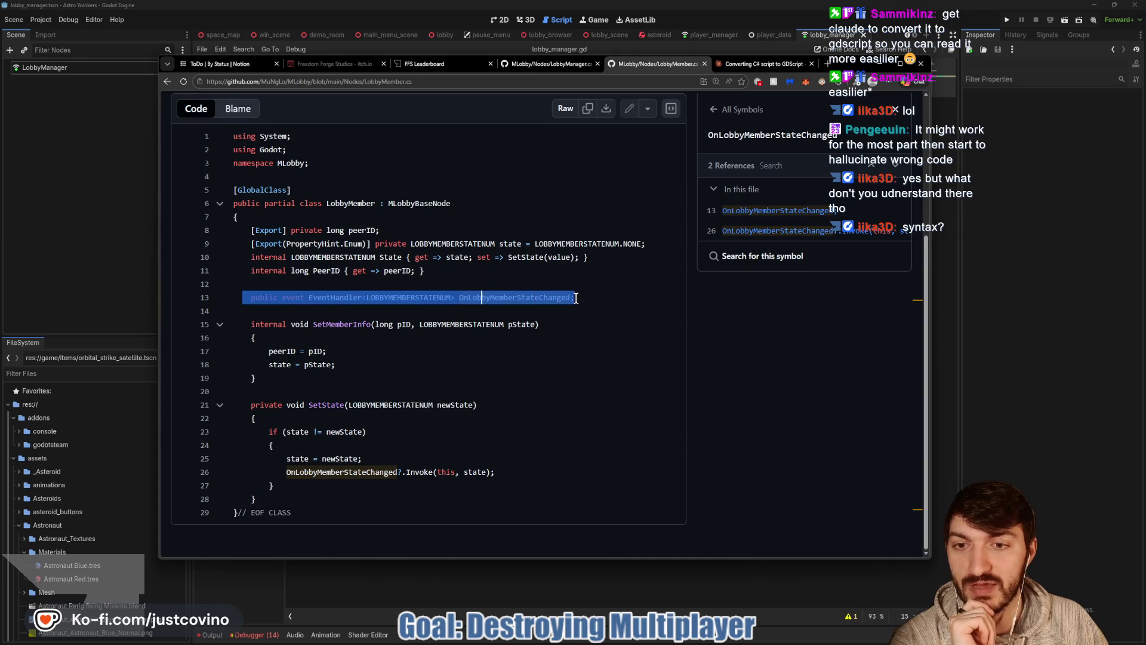
click(585, 298)
click(427, 298)
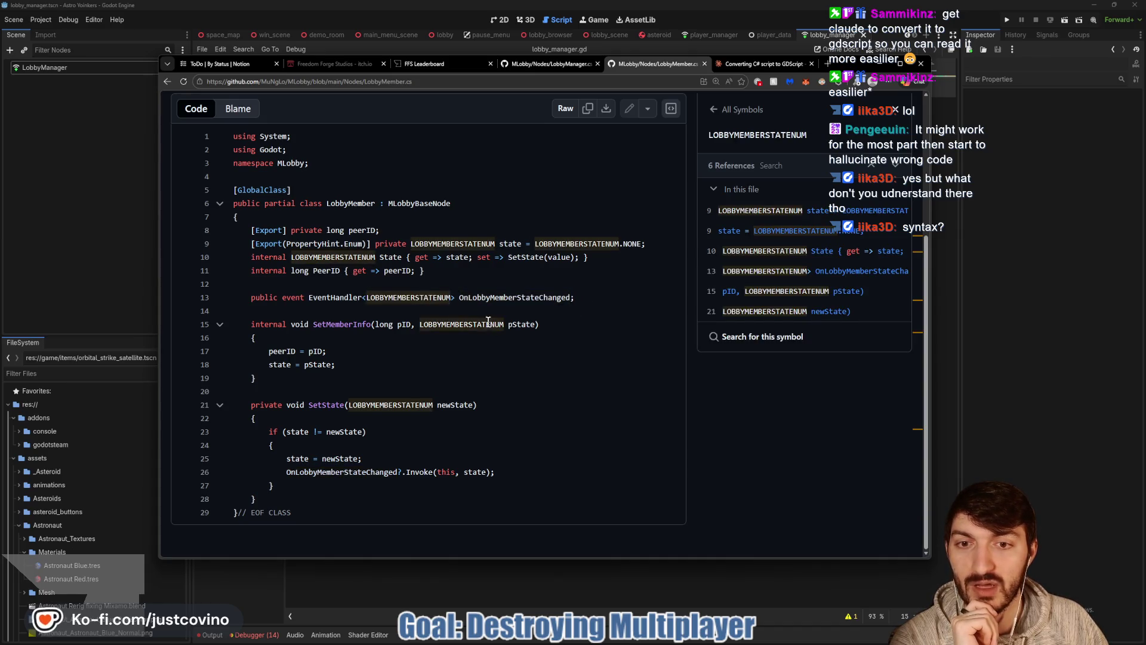
double_click(497, 297)
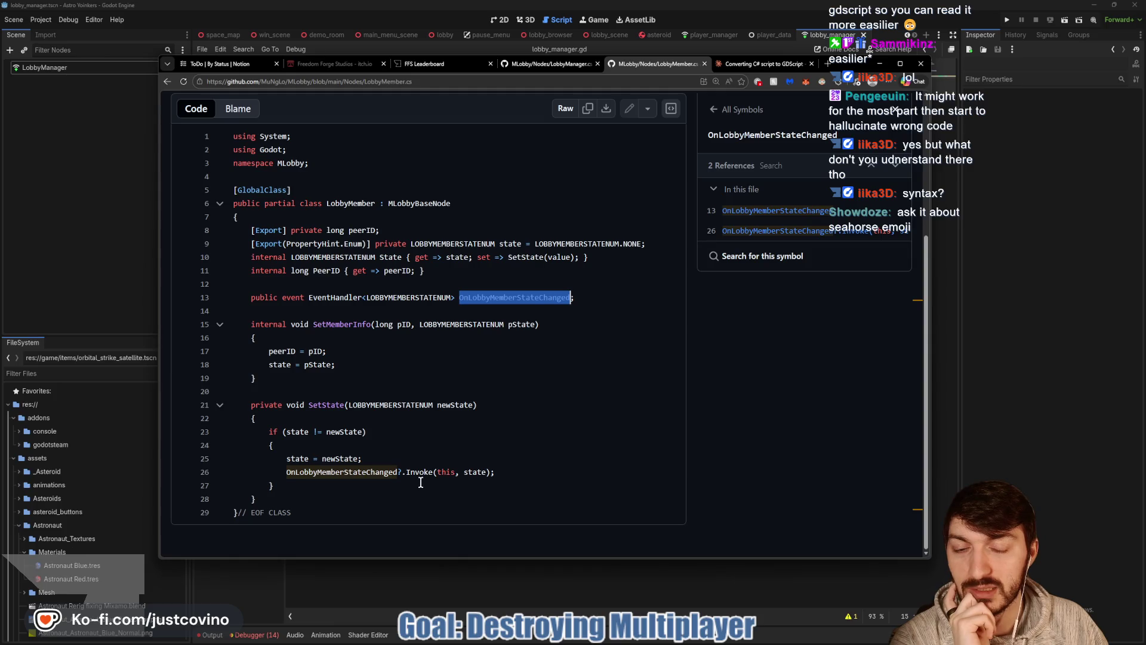
Inspect the Invoke(this call on line 26 and the state field references.
drag(411, 472, 457, 471)
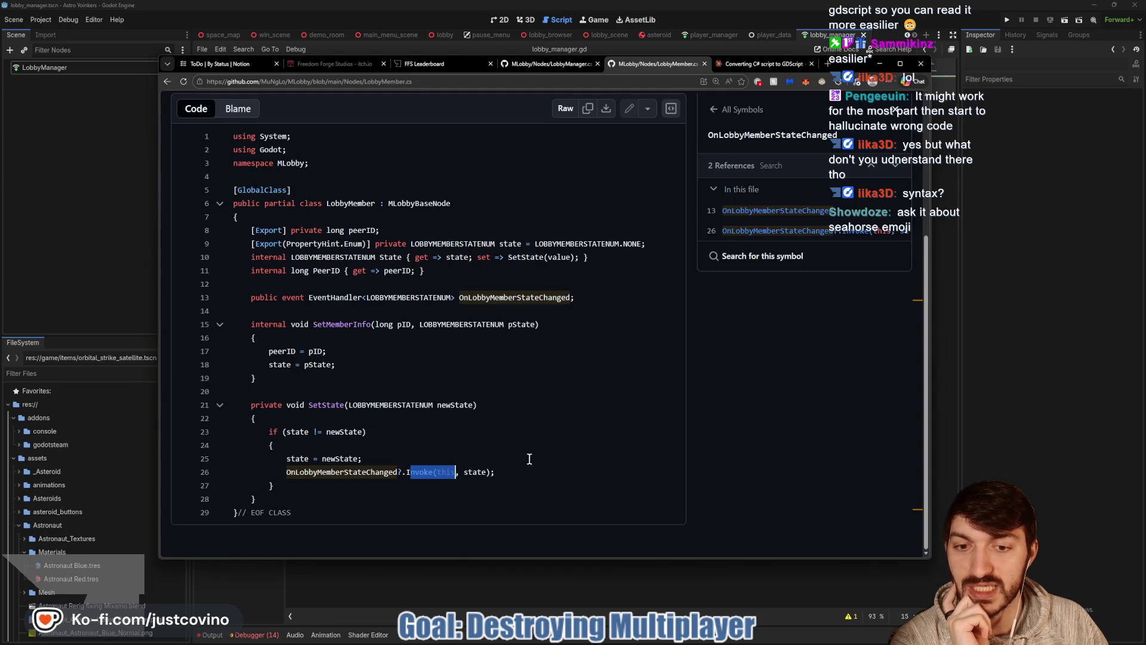
click(476, 472)
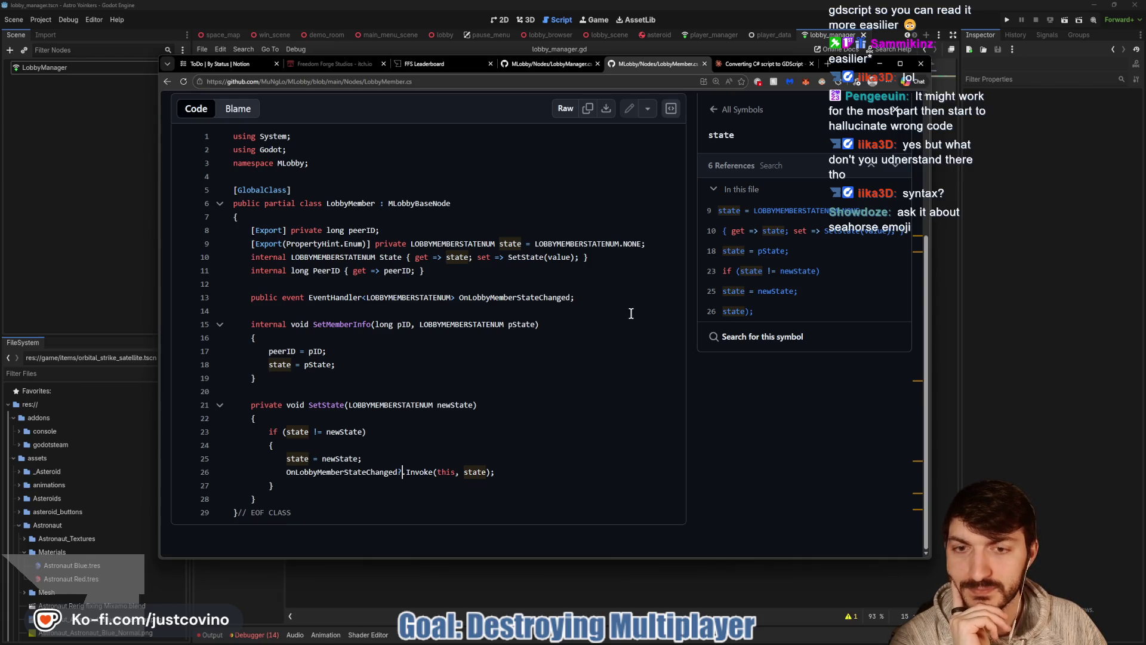
click(734, 63)
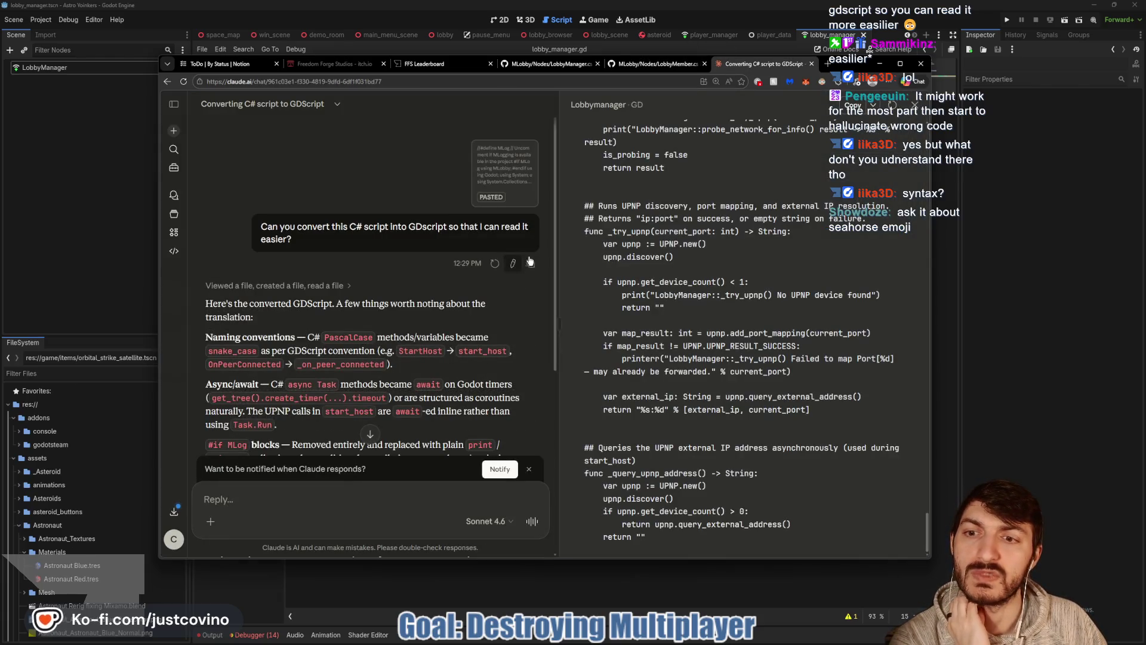
scroll(663, 233, up, 15)
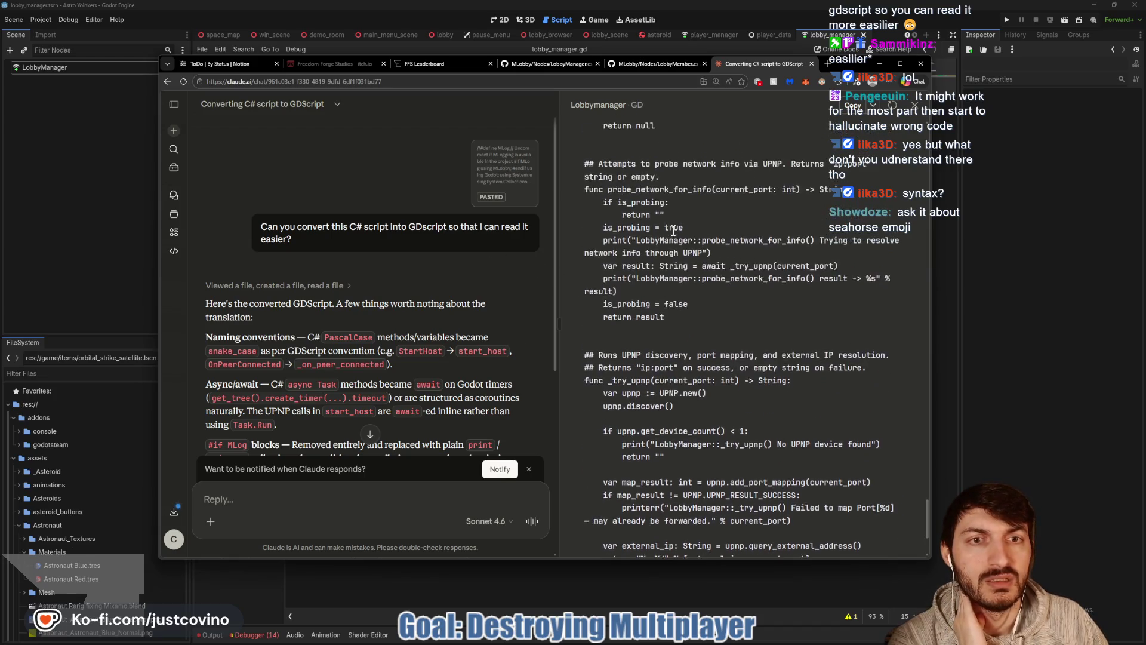
scroll(679, 276, up, 10)
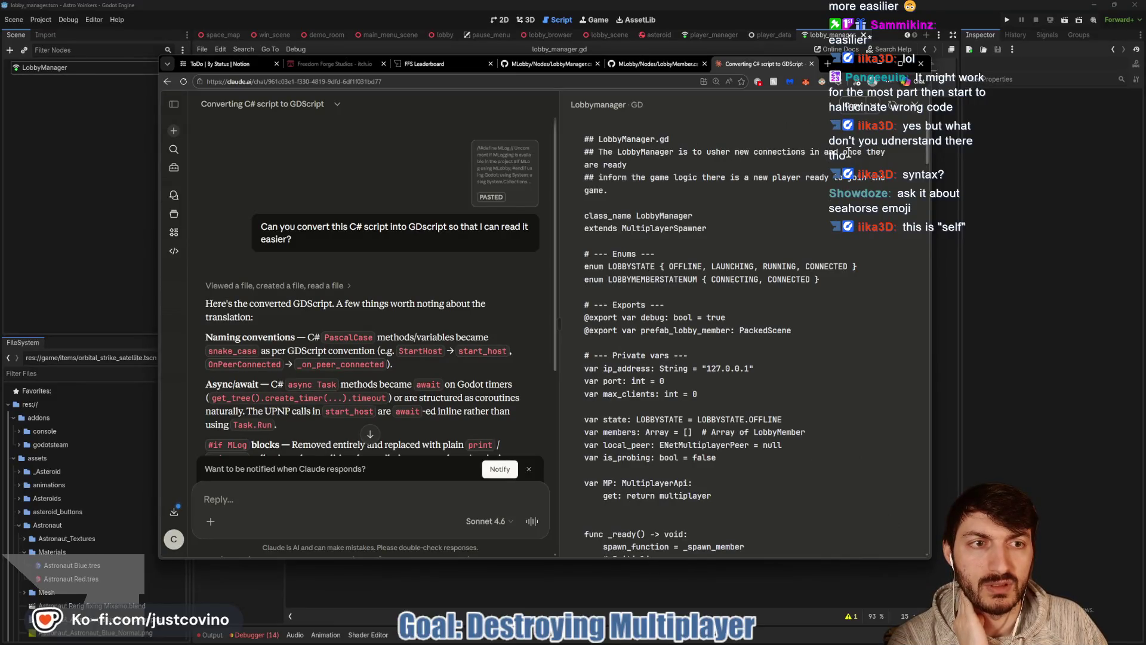
scroll(635, 212, down, 2)
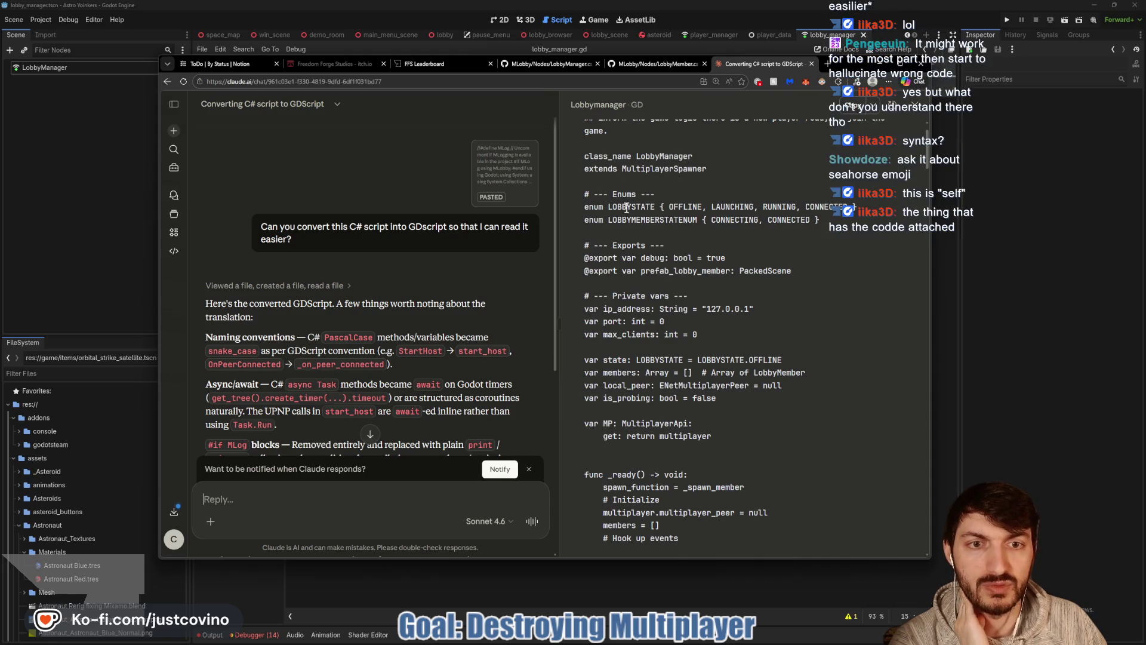
scroll(627, 222, down, 3)
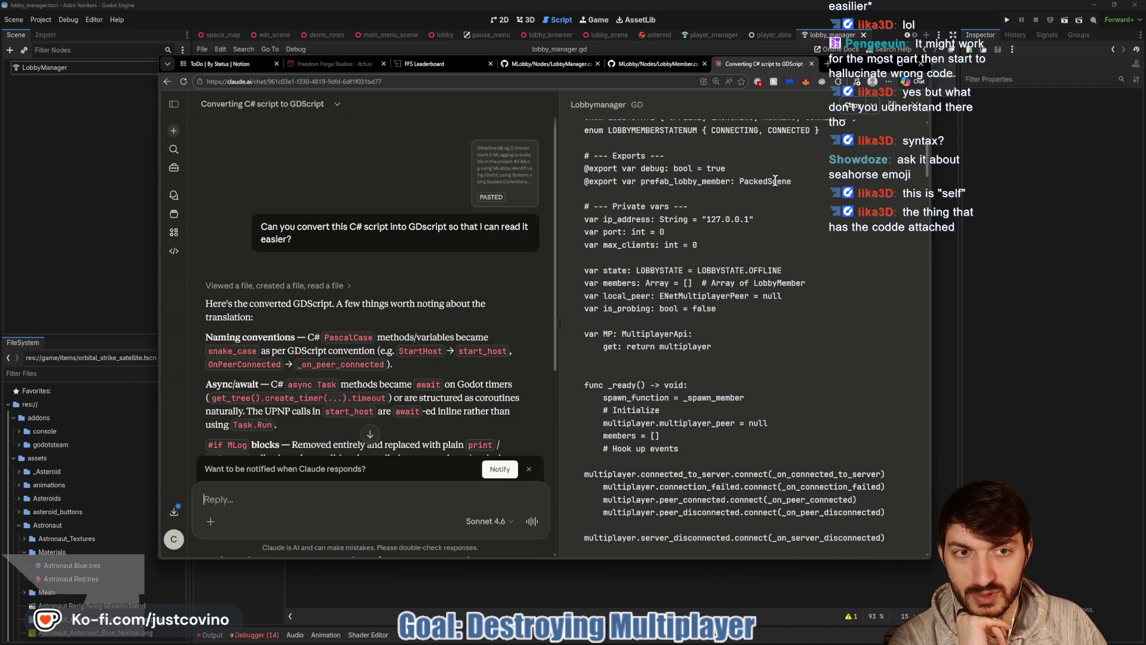
drag(818, 182, 679, 177)
click(725, 191)
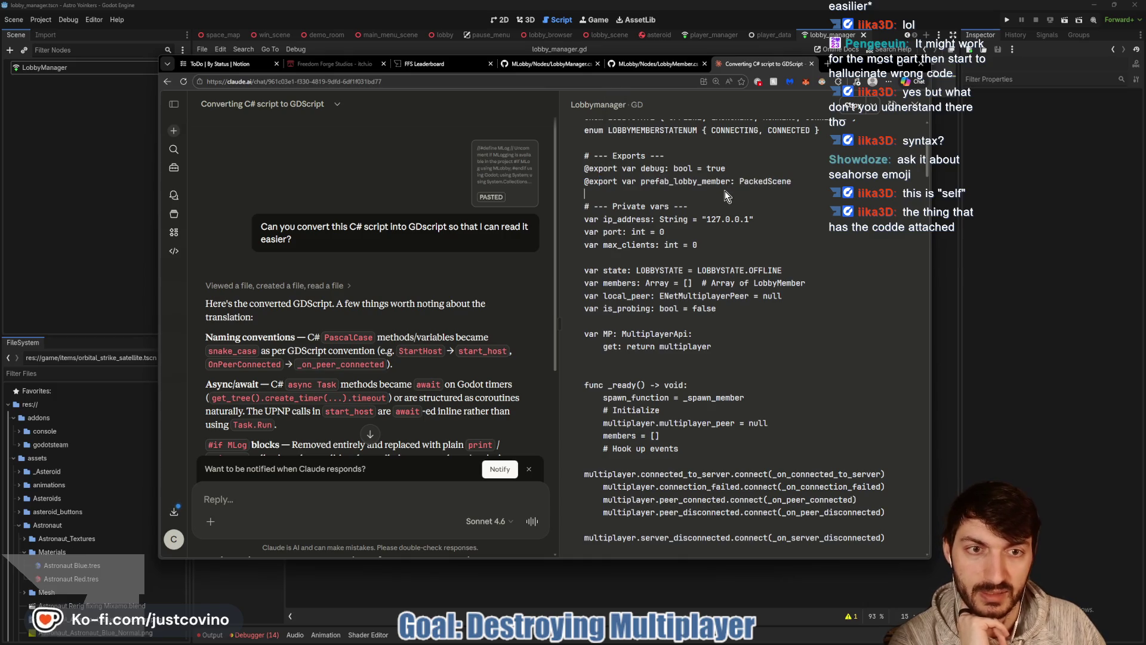
scroll(700, 193, down, 1)
scroll(630, 194, down, 1)
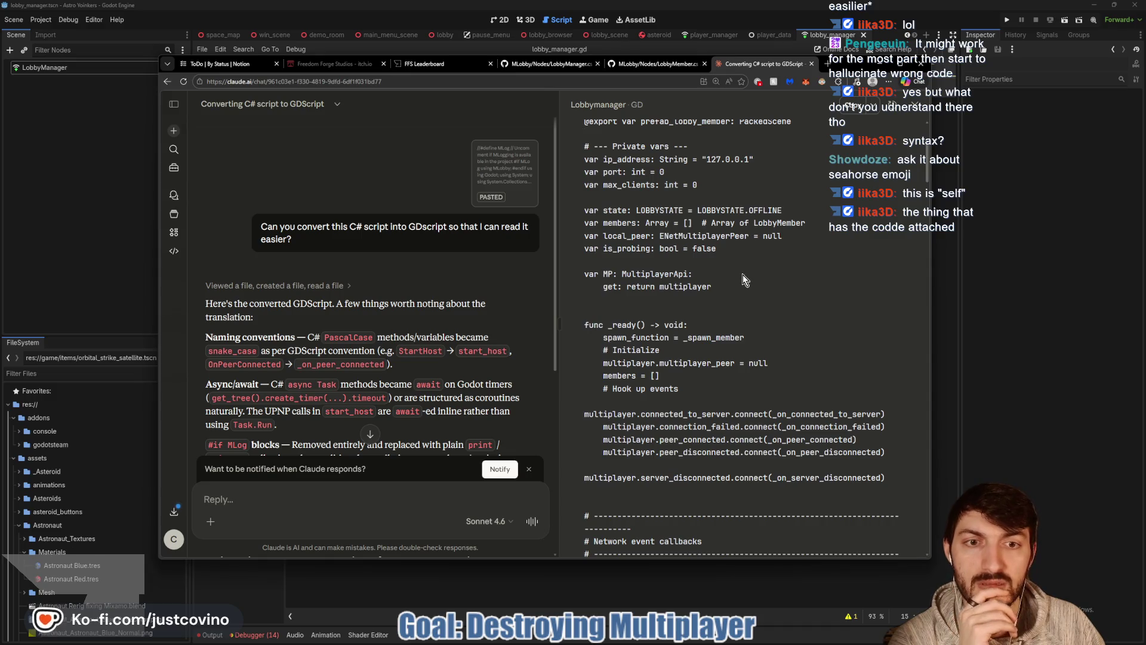
scroll(743, 278, down, 2)
scroll(740, 274, down, 1)
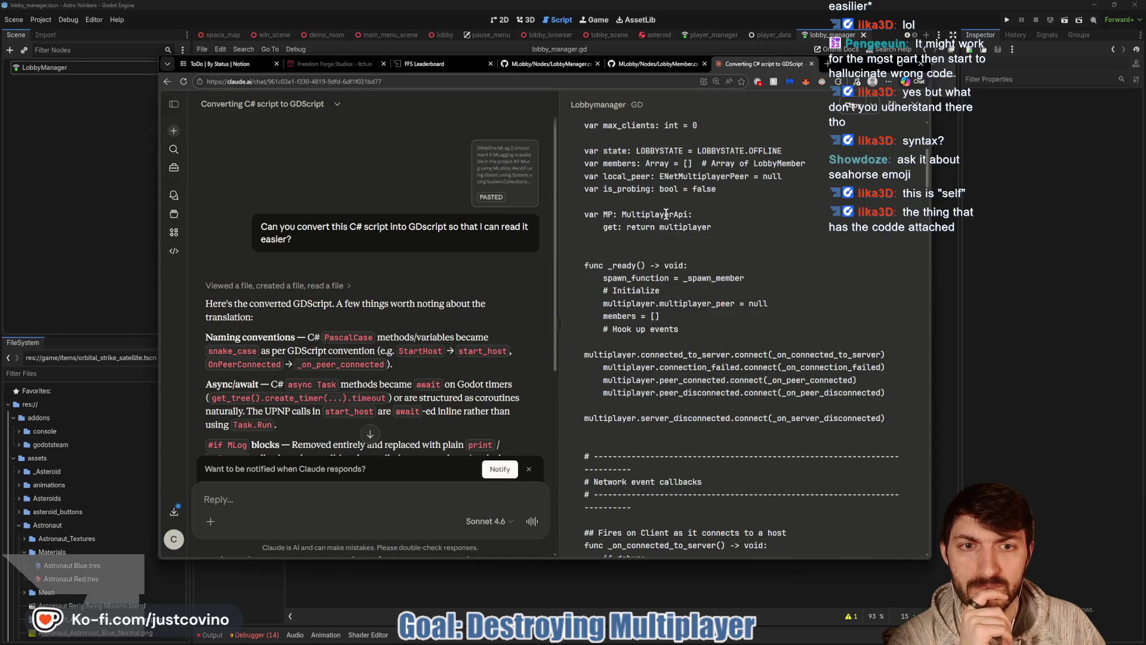
double_click(668, 216)
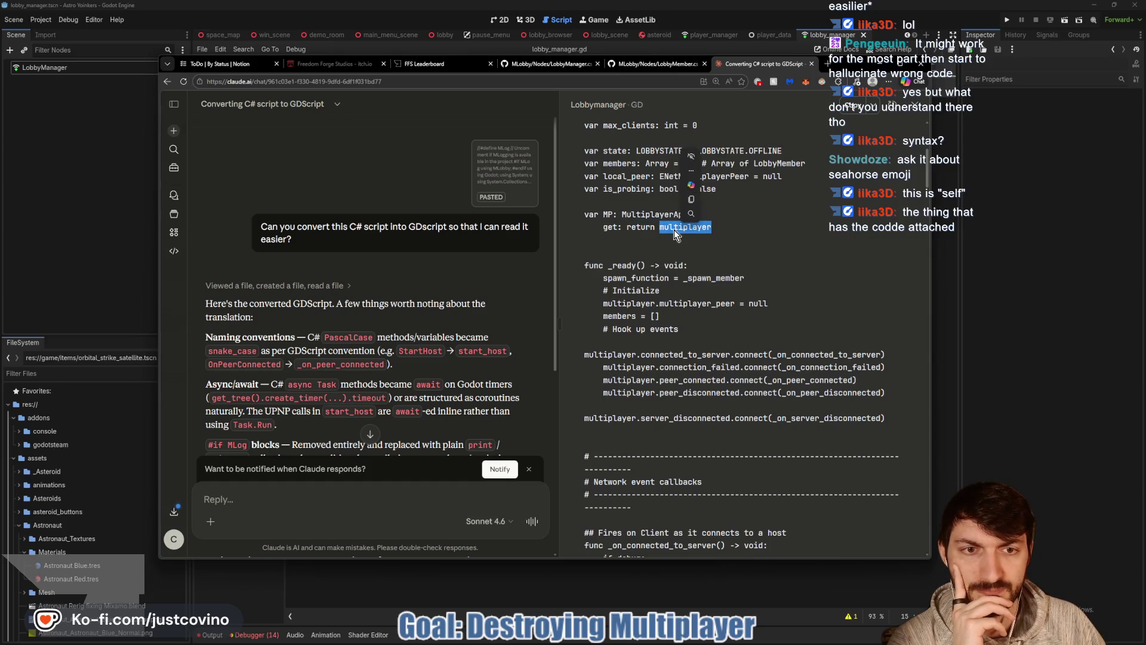
click(714, 269)
scroll(714, 269, down, 2)
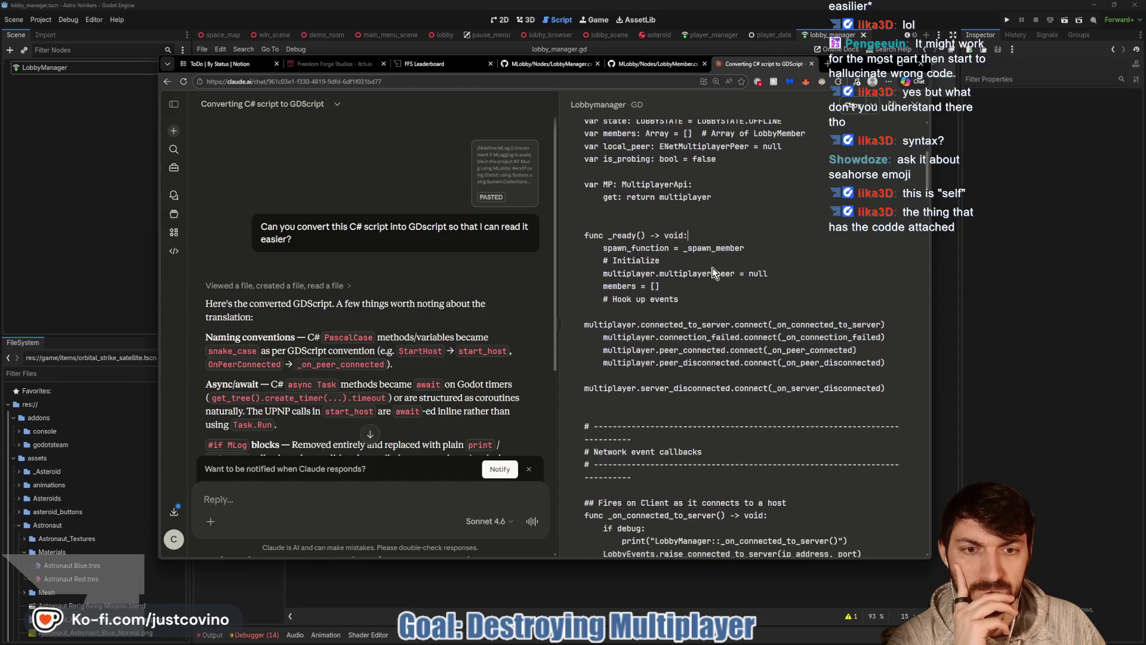
scroll(711, 267, down, 1)
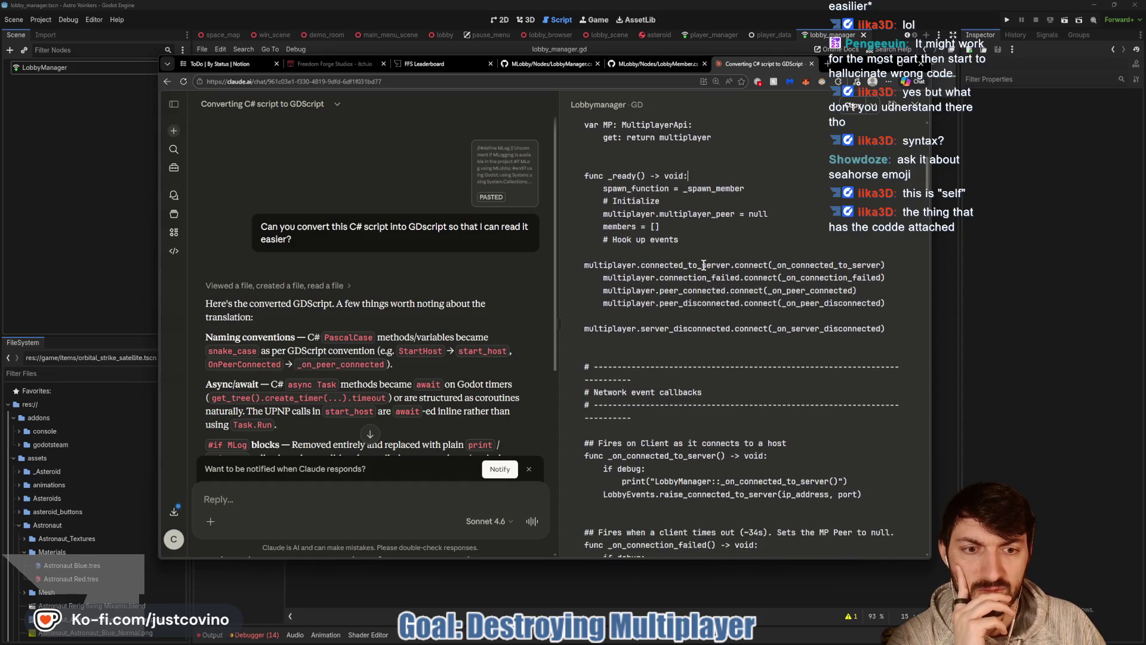
scroll(704, 264, down, 2)
scroll(704, 264, down, 4)
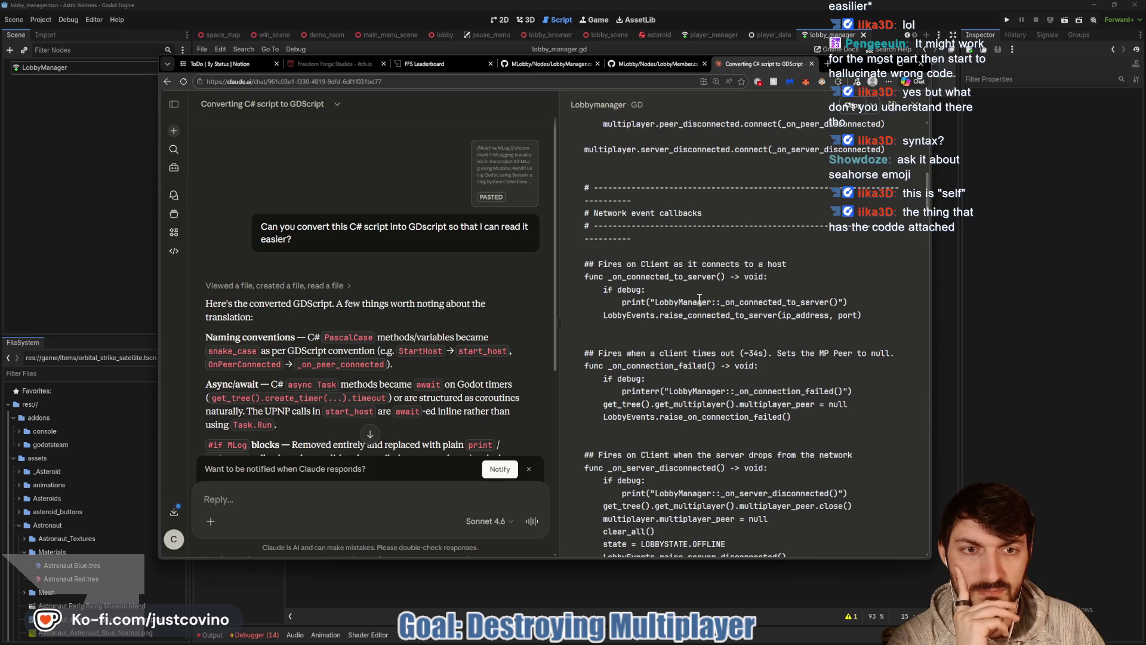
scroll(700, 299, down, 2)
scroll(423, 321, down, 4)
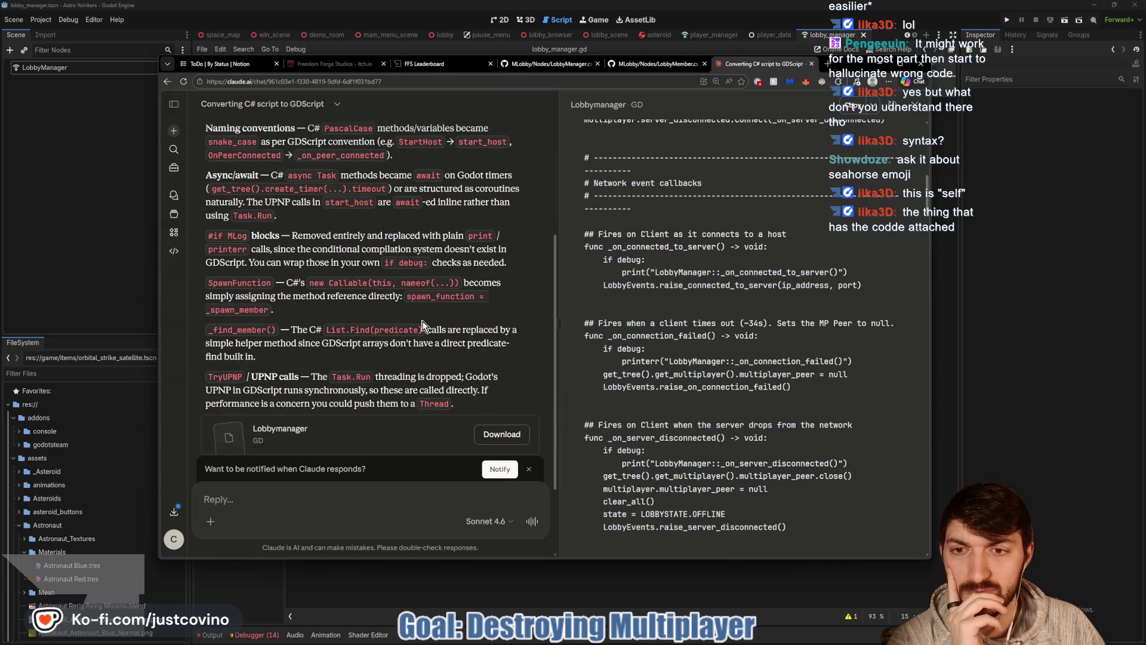
scroll(422, 325, down, 2)
scroll(726, 269, down, 2)
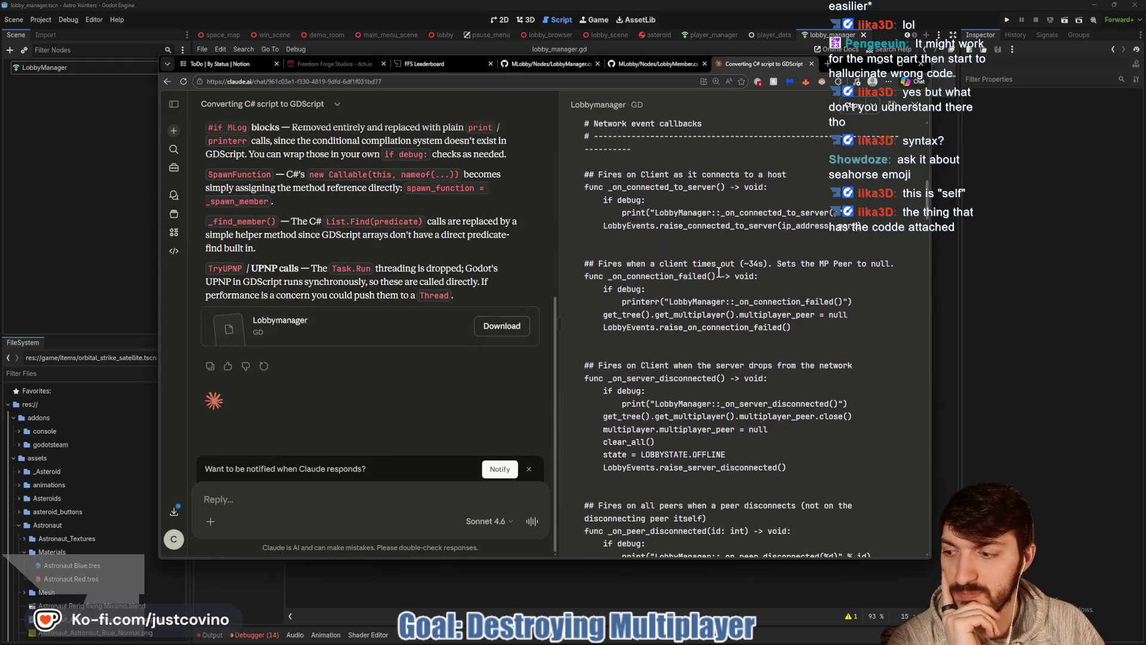
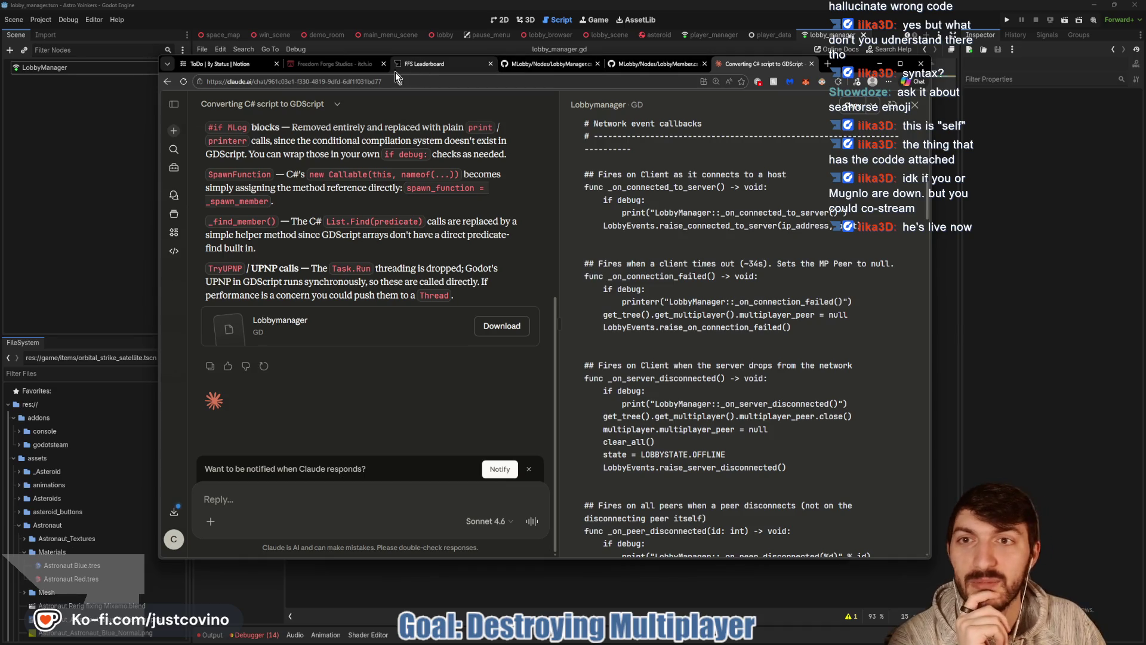
Load the Twitch home page in a new browser tab and expand the followed channels list.
click(829, 66)
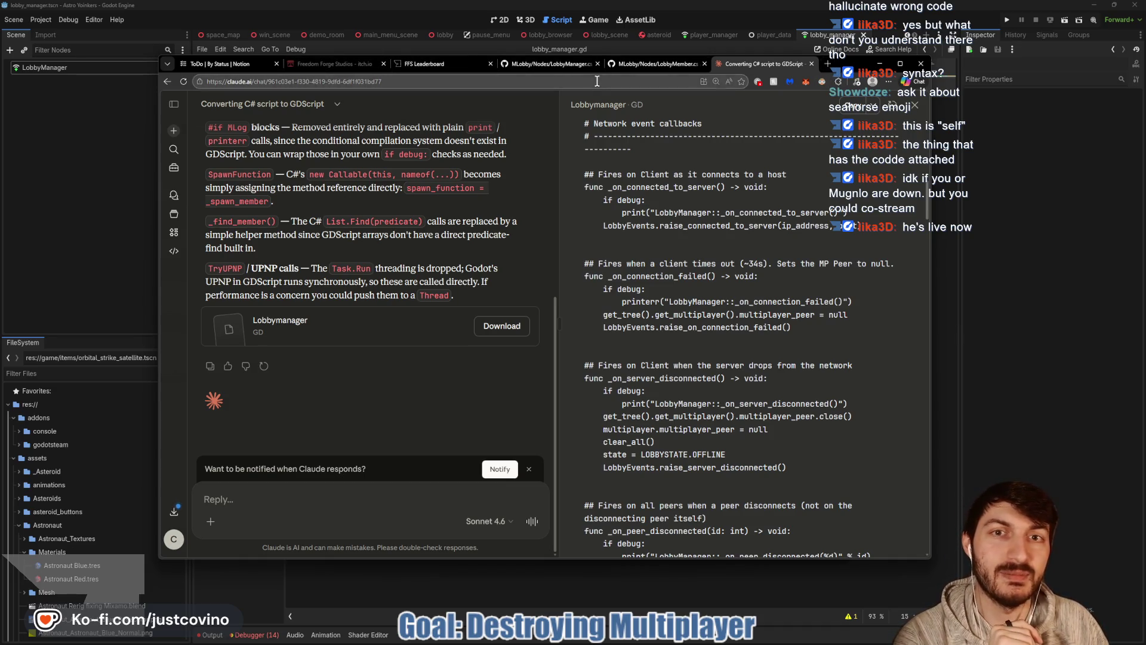
text(twitch.tv)
key(Return)
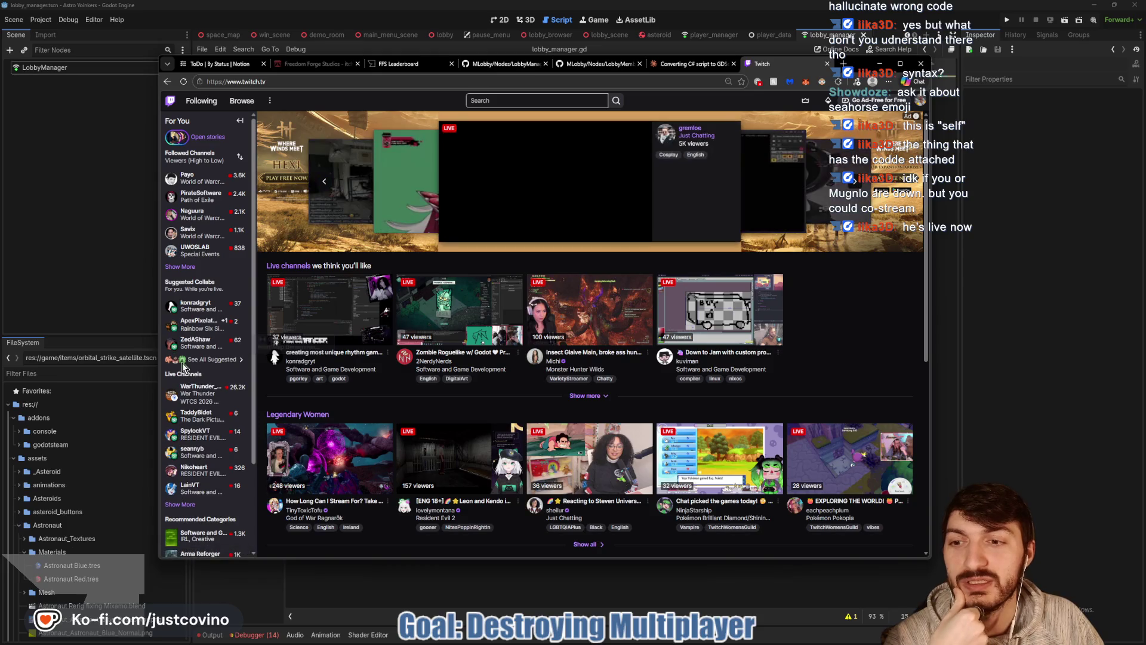
click(180, 268)
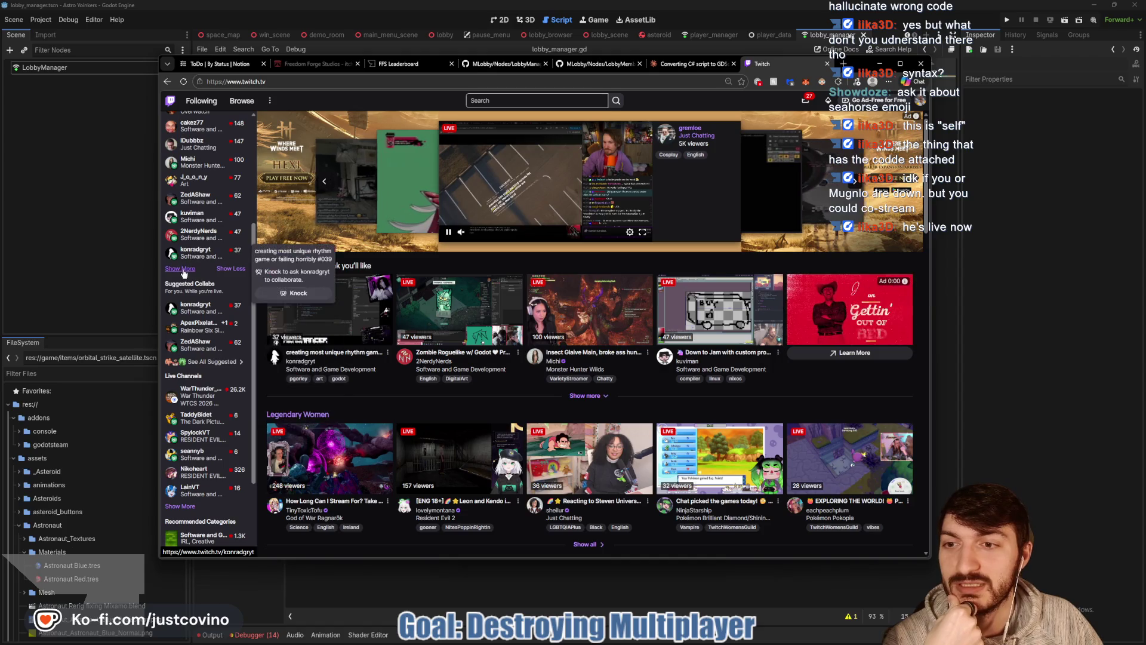
Expand the full followed channels list and open the followed streamer's channel page.
click(181, 268)
click(186, 362)
scroll(184, 382, down, 3)
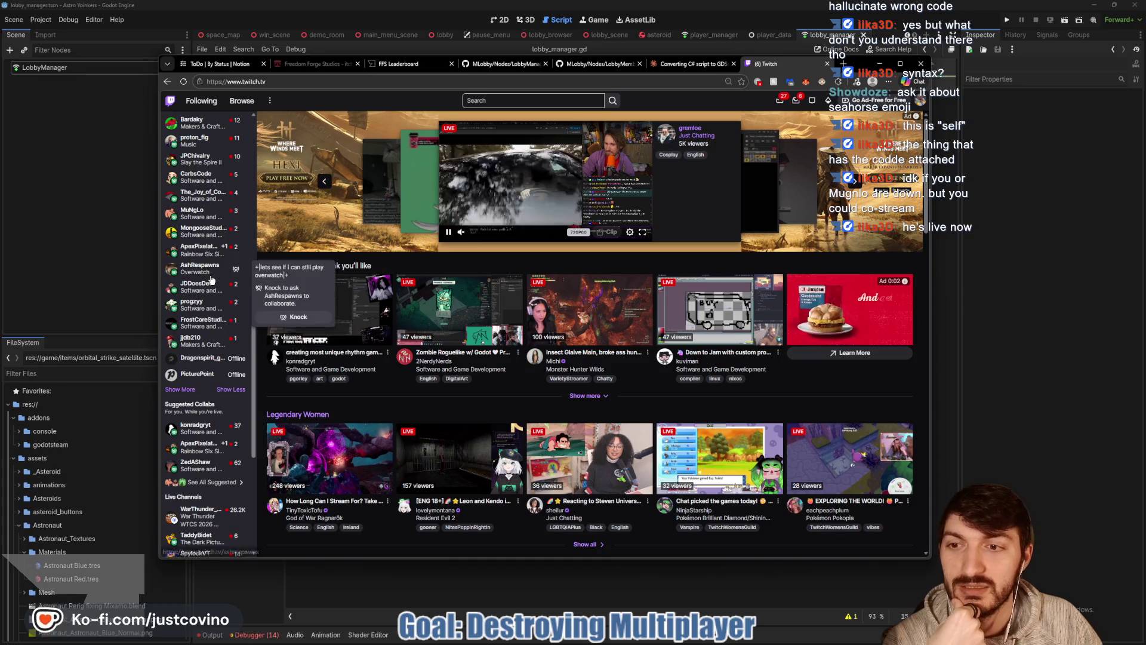
scroll(198, 281, up, 1)
scroll(199, 281, up, 3)
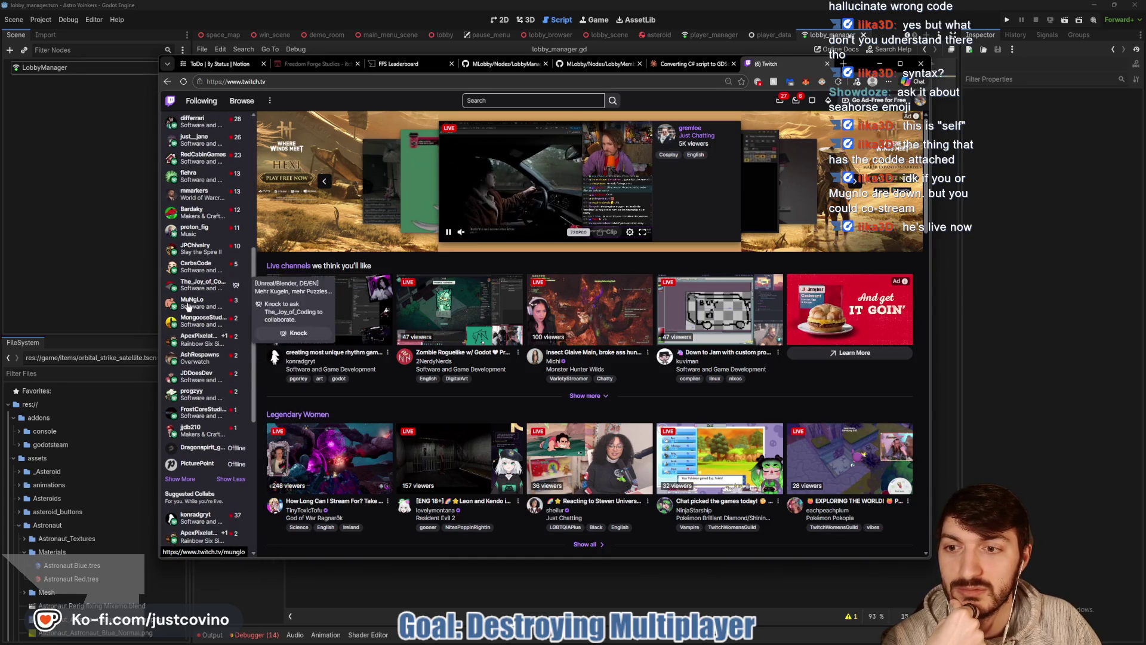
click(194, 301)
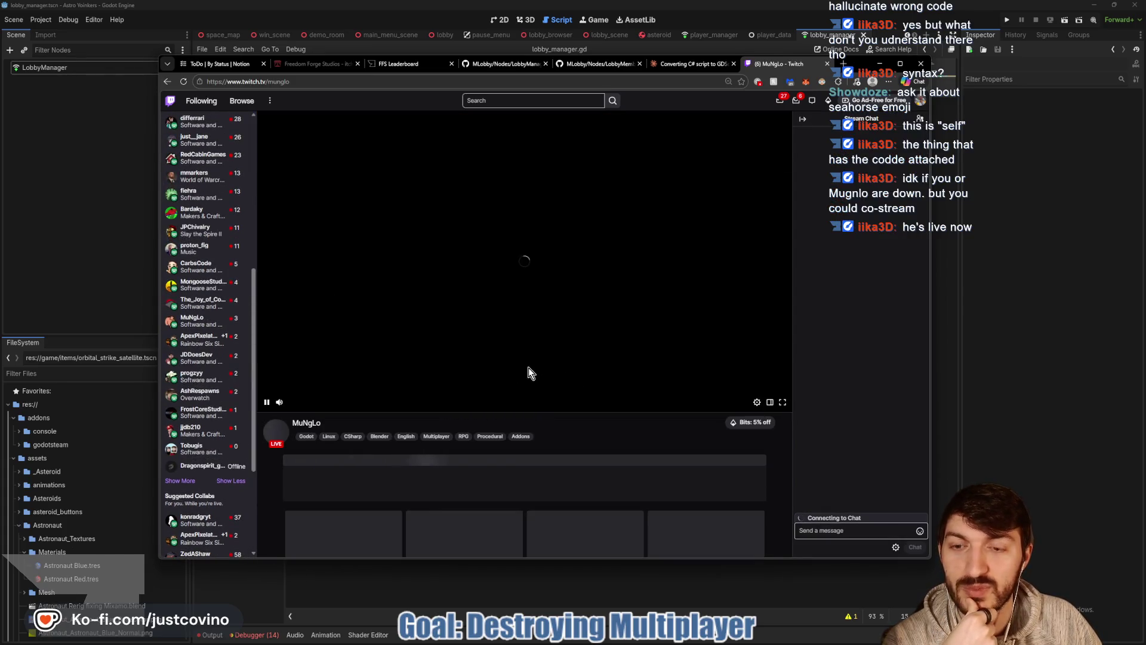
Post a chat message asking the streamer how busy they are on a 1-11 scale.
click(844, 529)
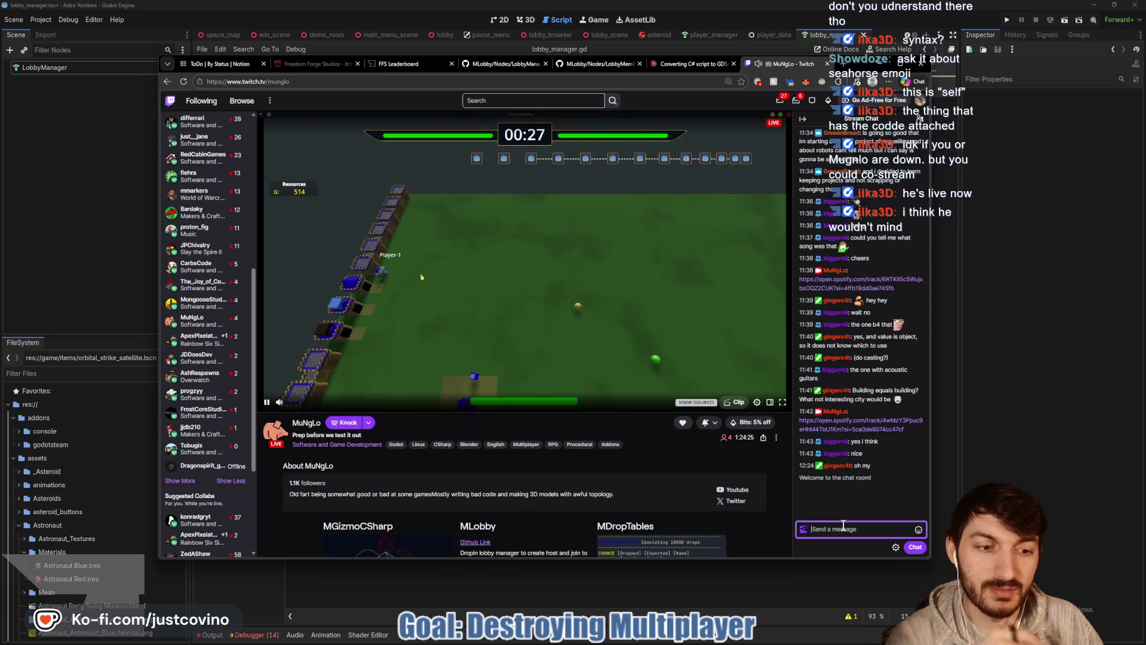
text(Mr Munglo,)
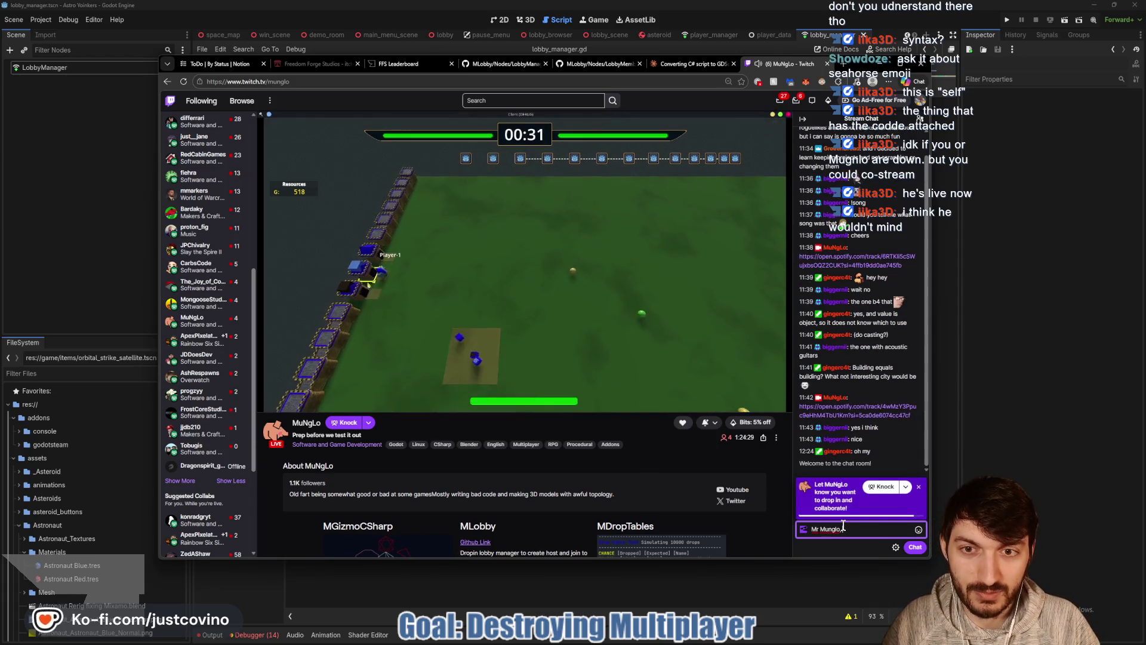
text(on a scale 1)
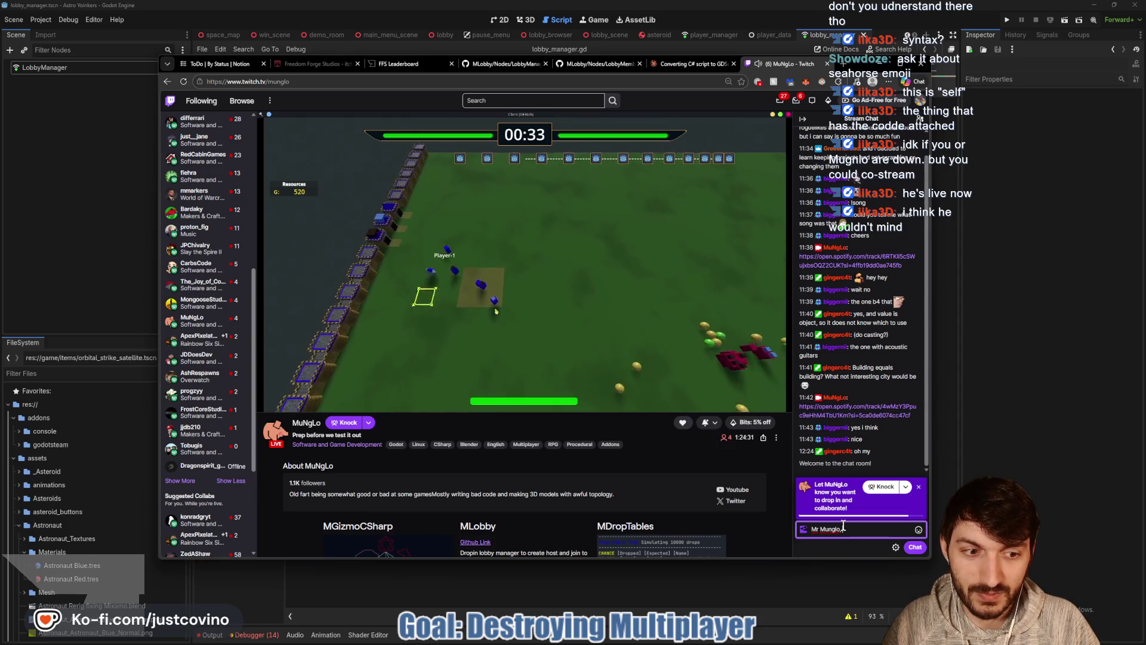
text(-11 how b)
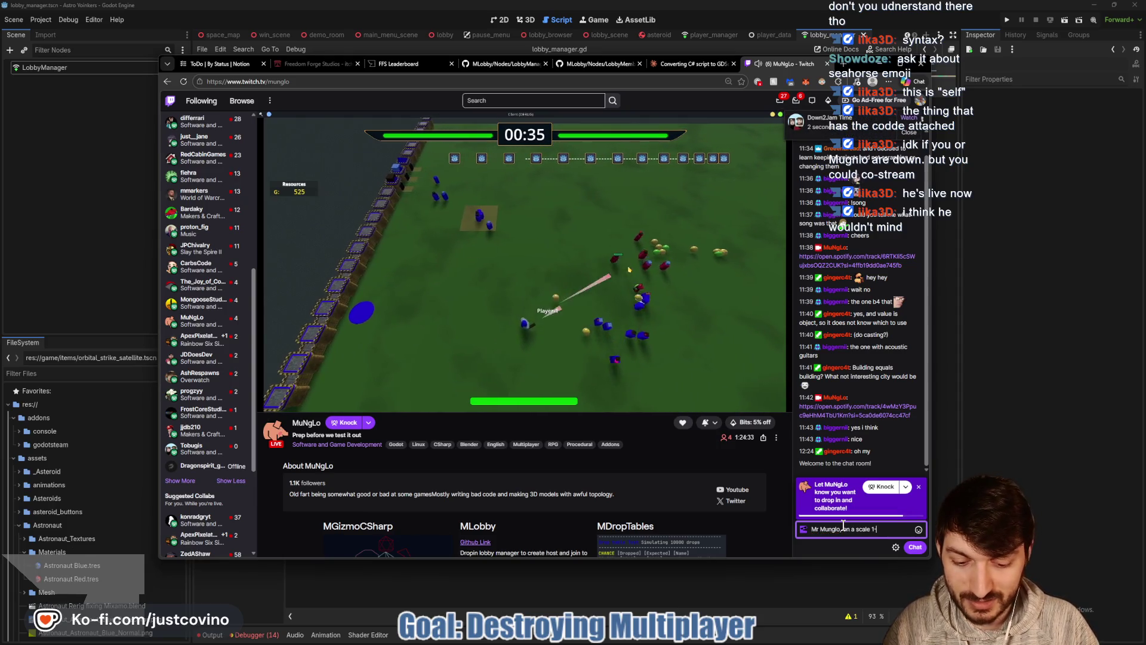
text(usy are you right now)
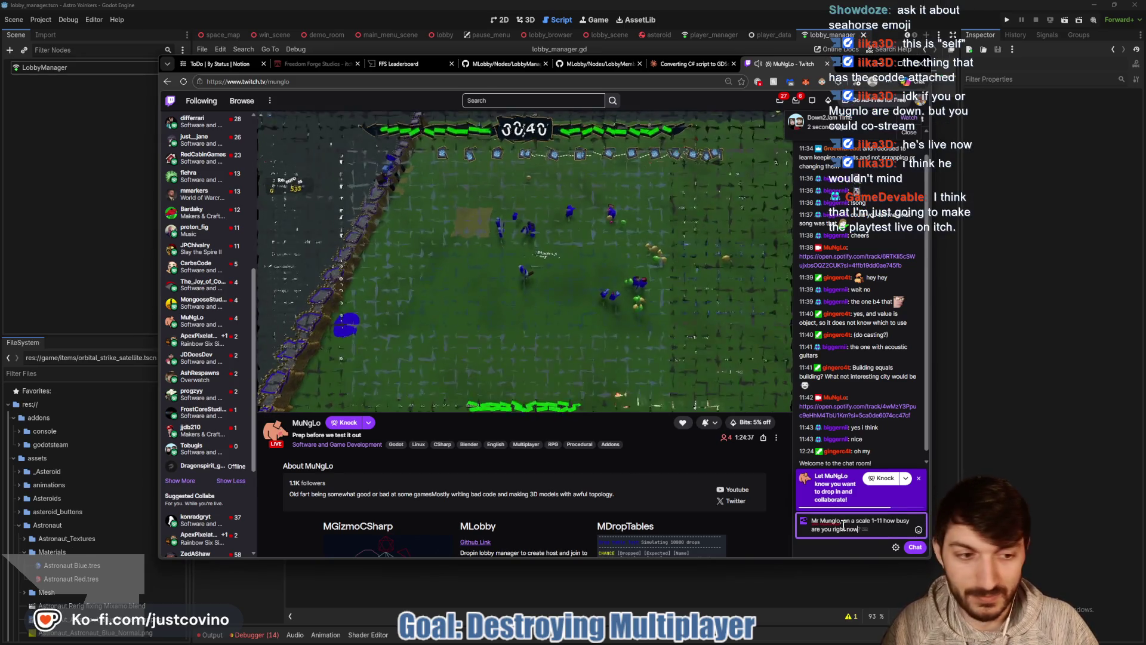
key(Return)
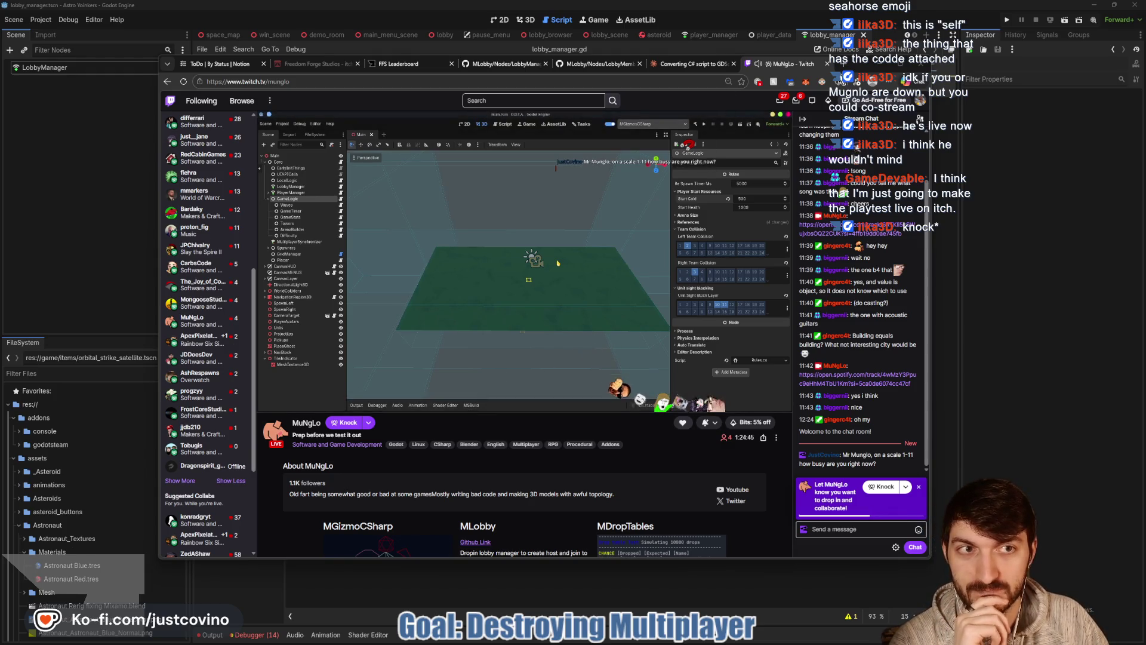
drag(655, 285, 582, 286)
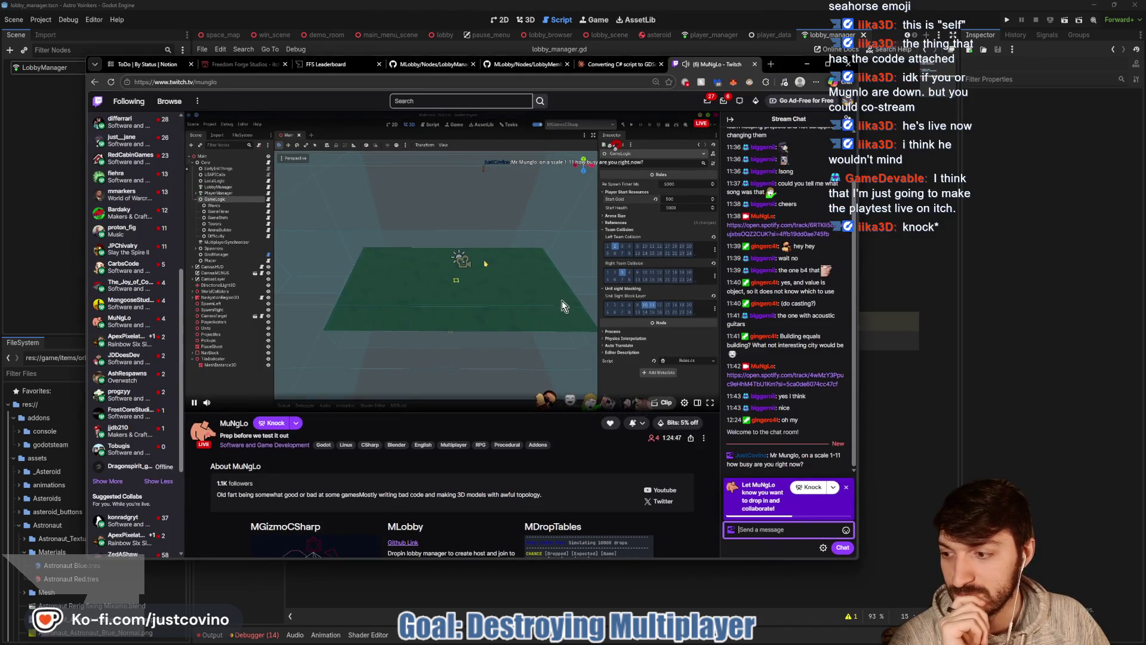
Dismiss the knock prompt and post a chat request to stream together and teach the streamer's multiplayer tools, then close the conversion tab.
click(846, 487)
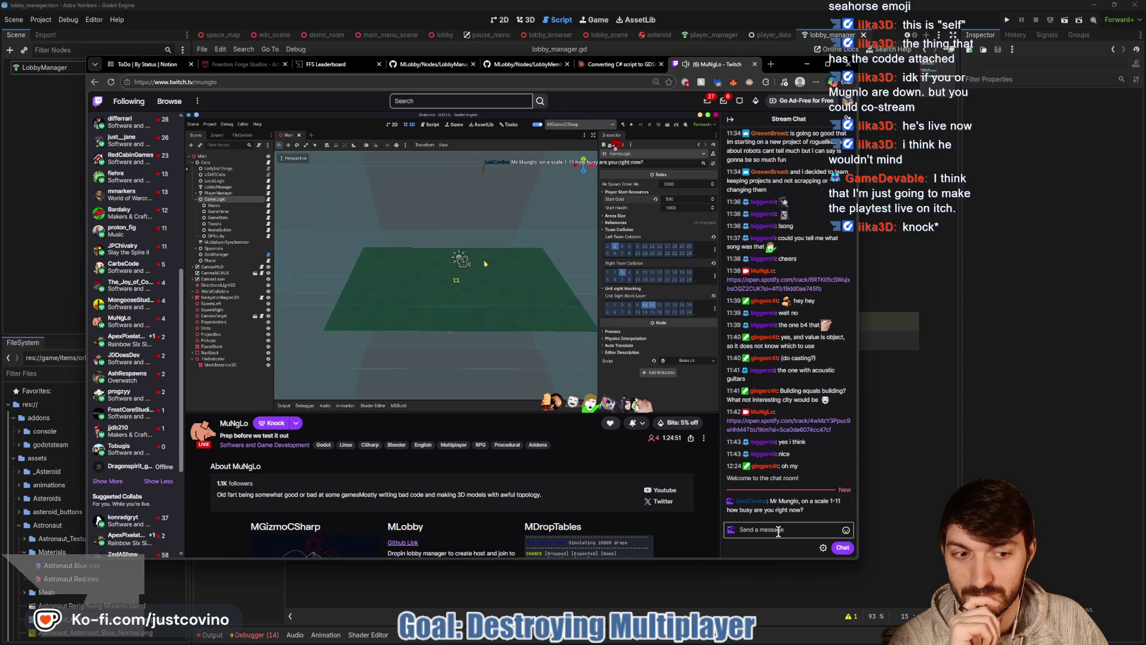
mouse_move(203, 412)
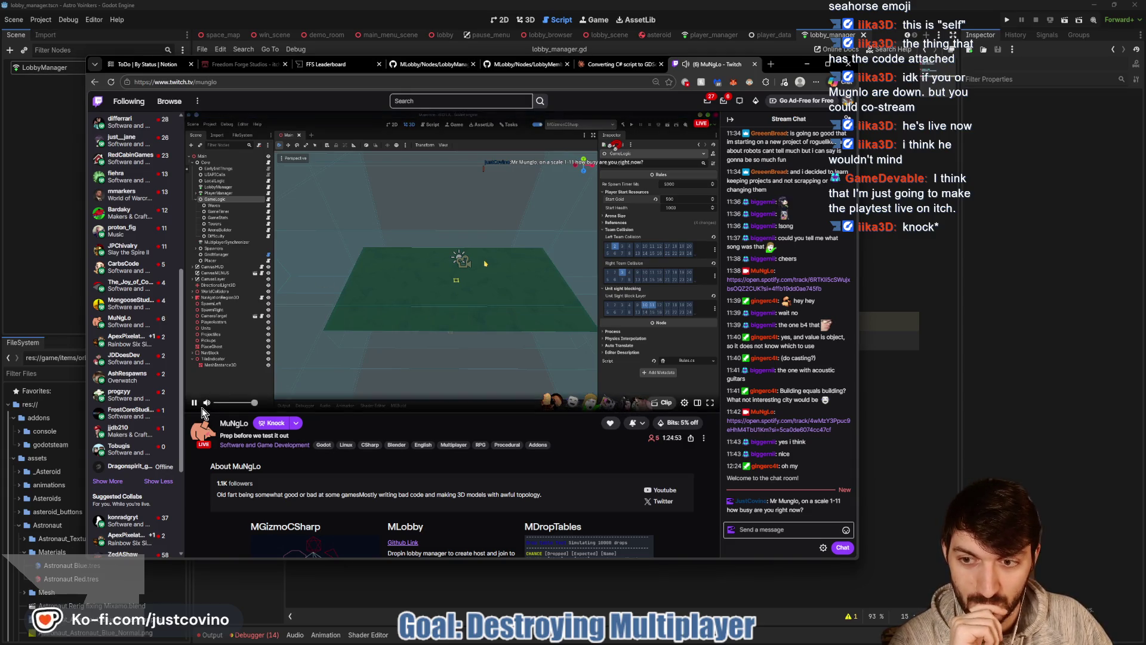
click(775, 535)
text(Would you be)
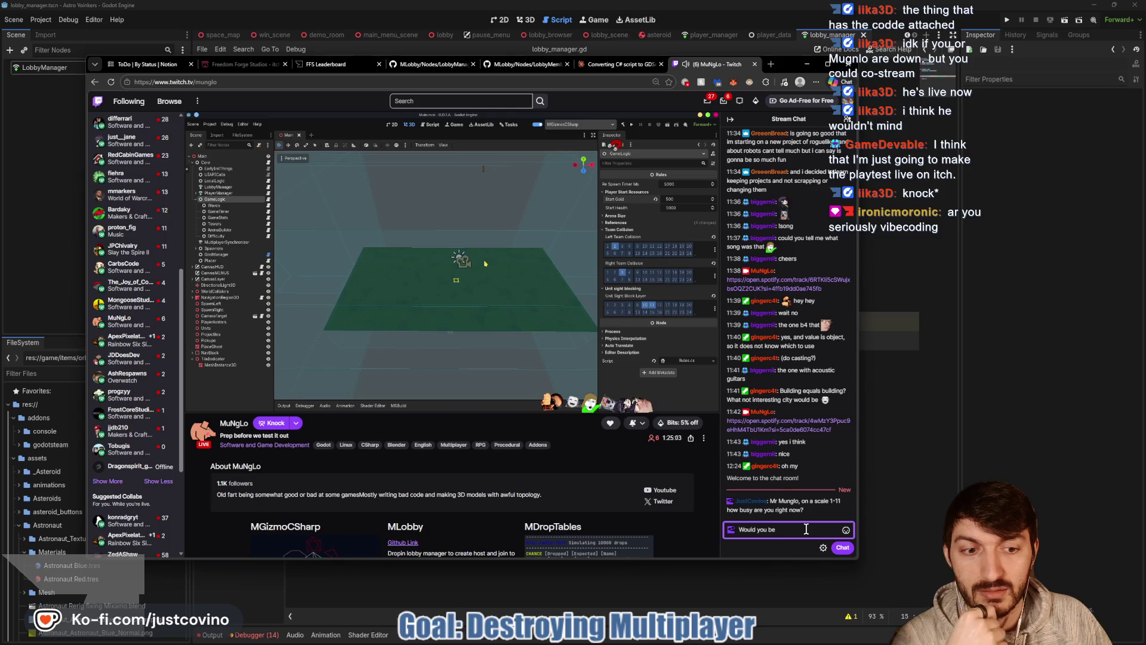
text(s)
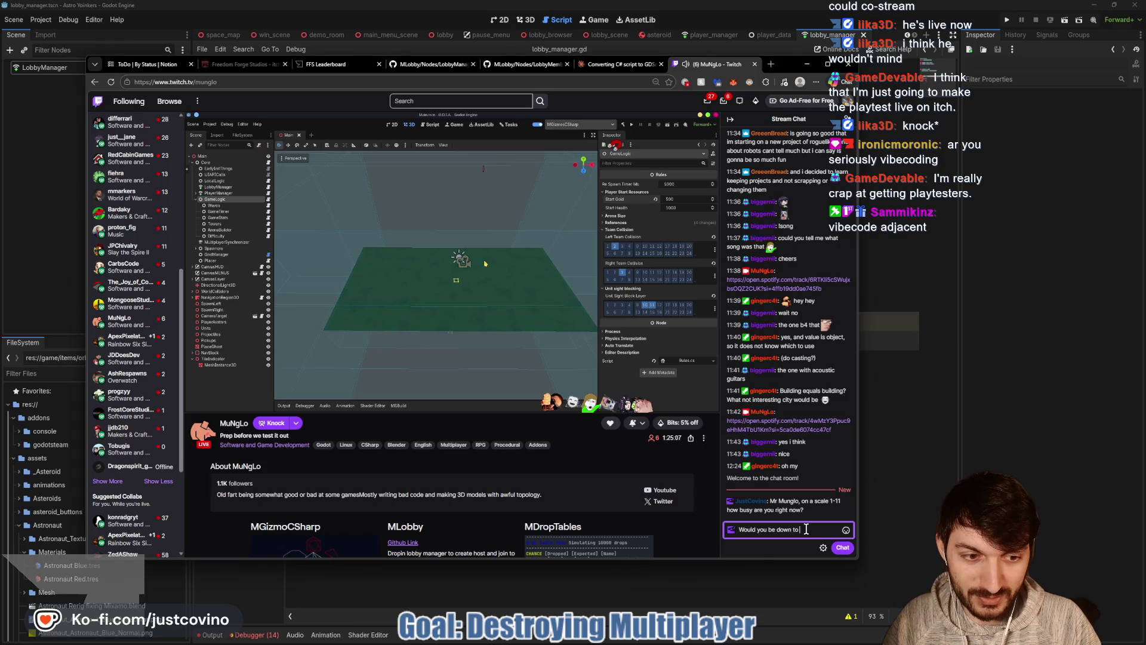
text(tream together and teach us about the M)
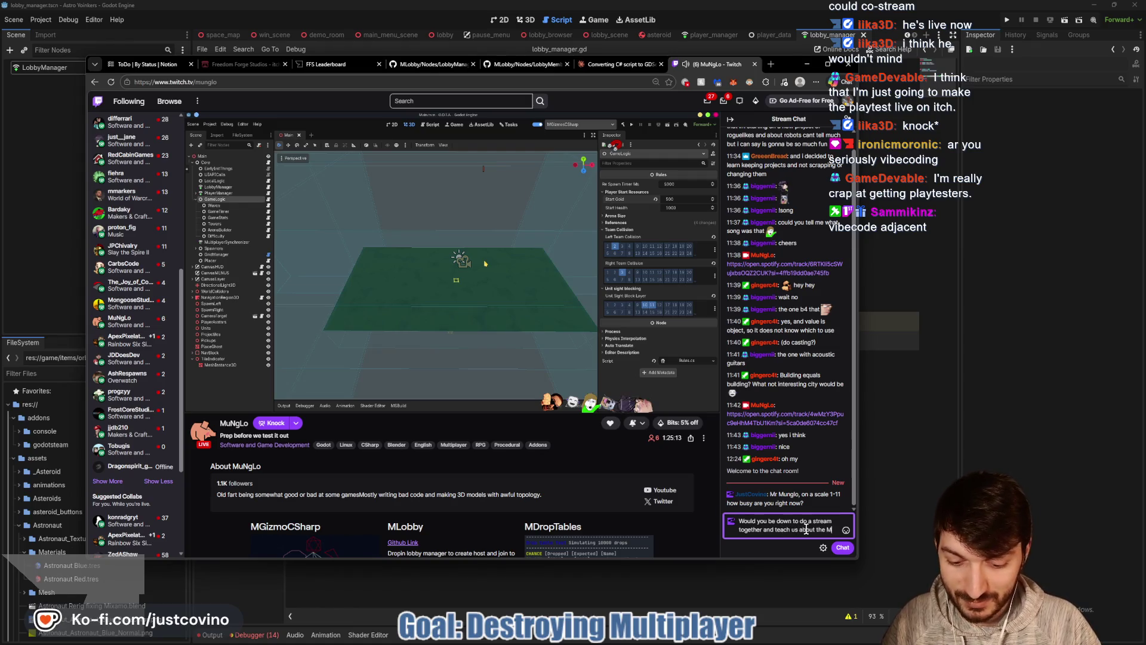
text(unglo Multiplayer stuff?)
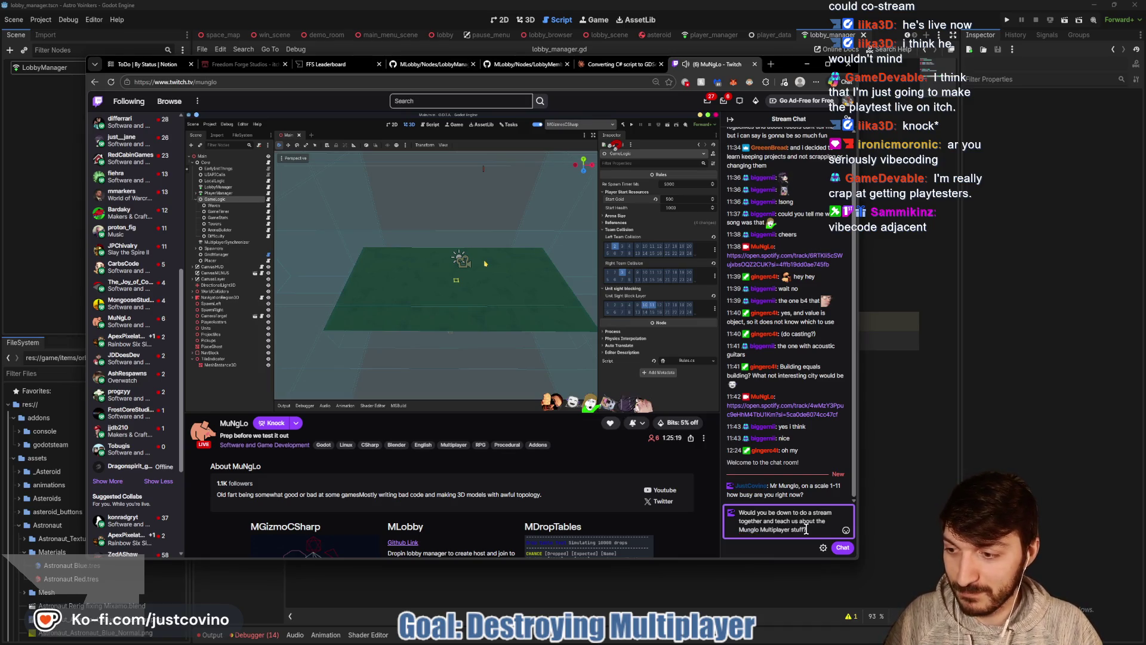
key(Return)
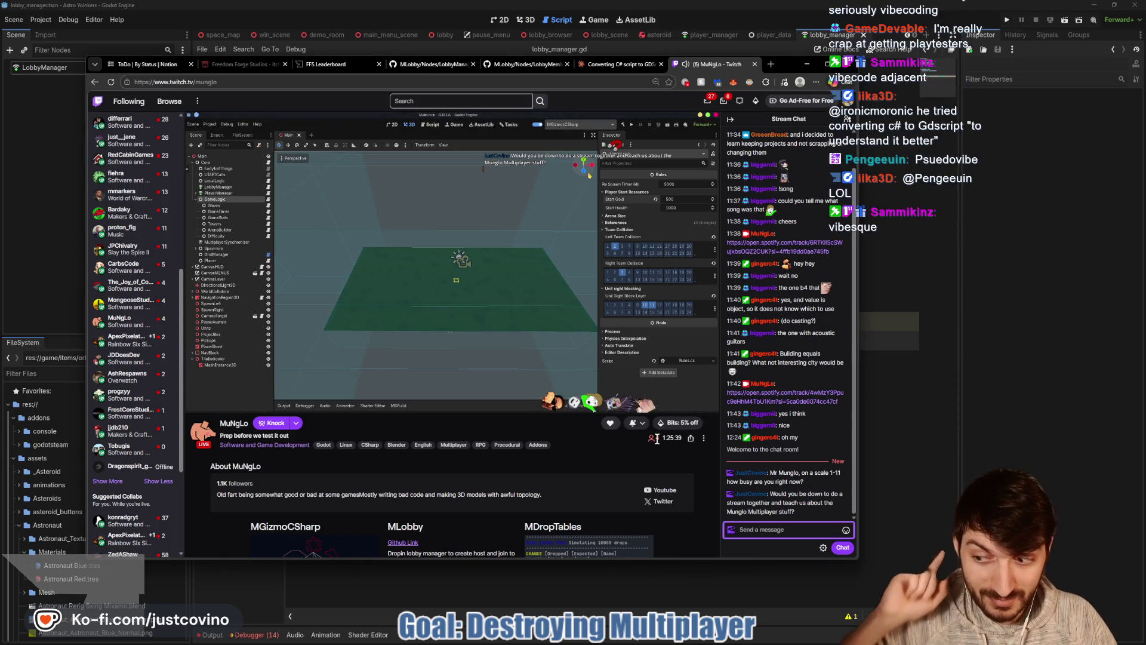
click(661, 65)
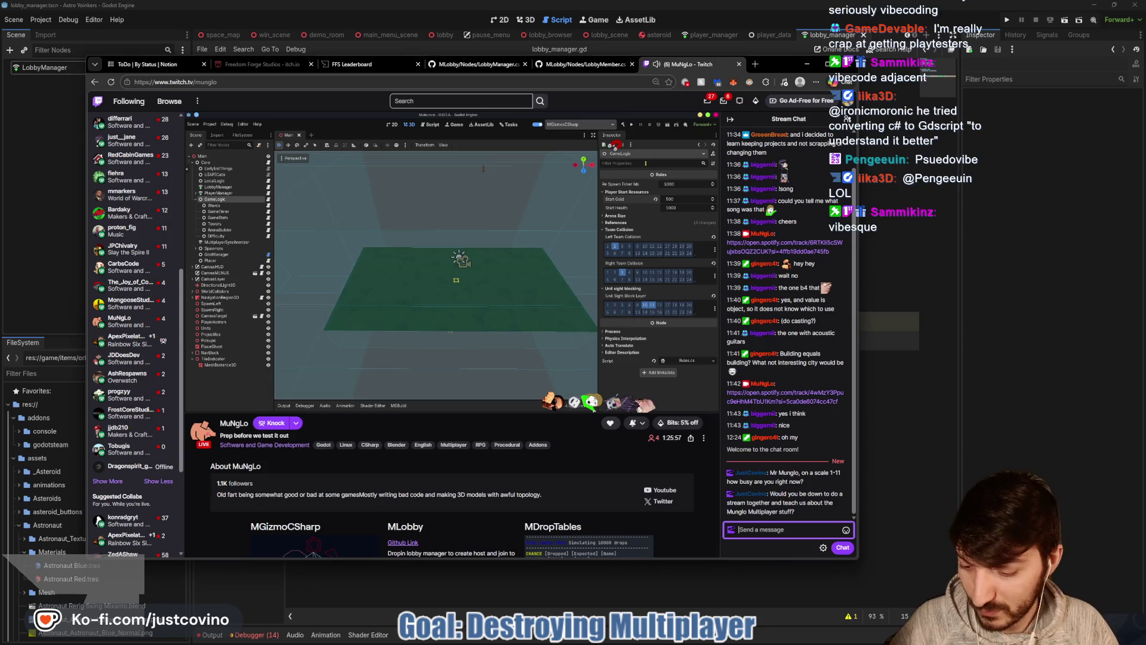
Launch Google Chrome from the system search, then close the new window.
key(super)
text(google)
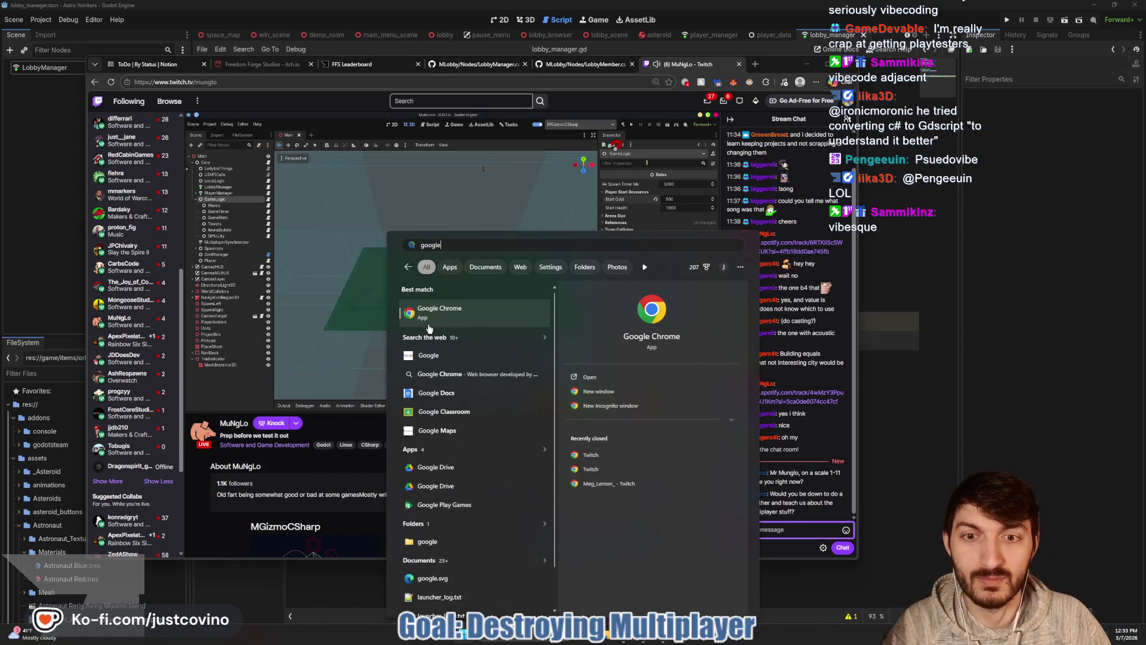
click(429, 327)
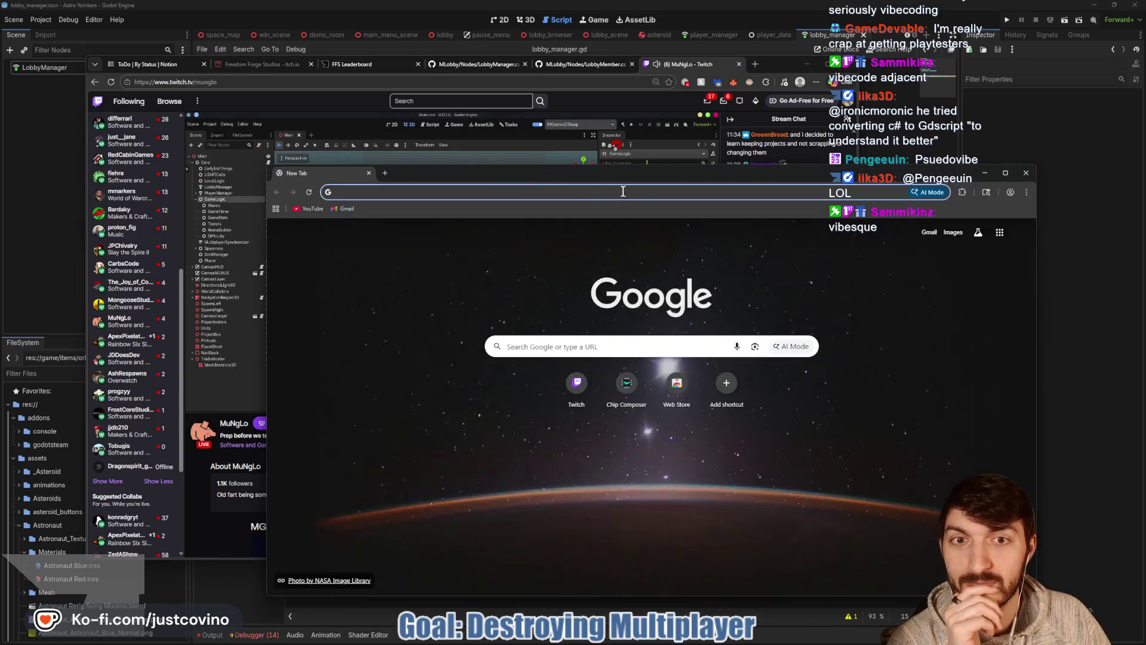
key(ctrl+w)
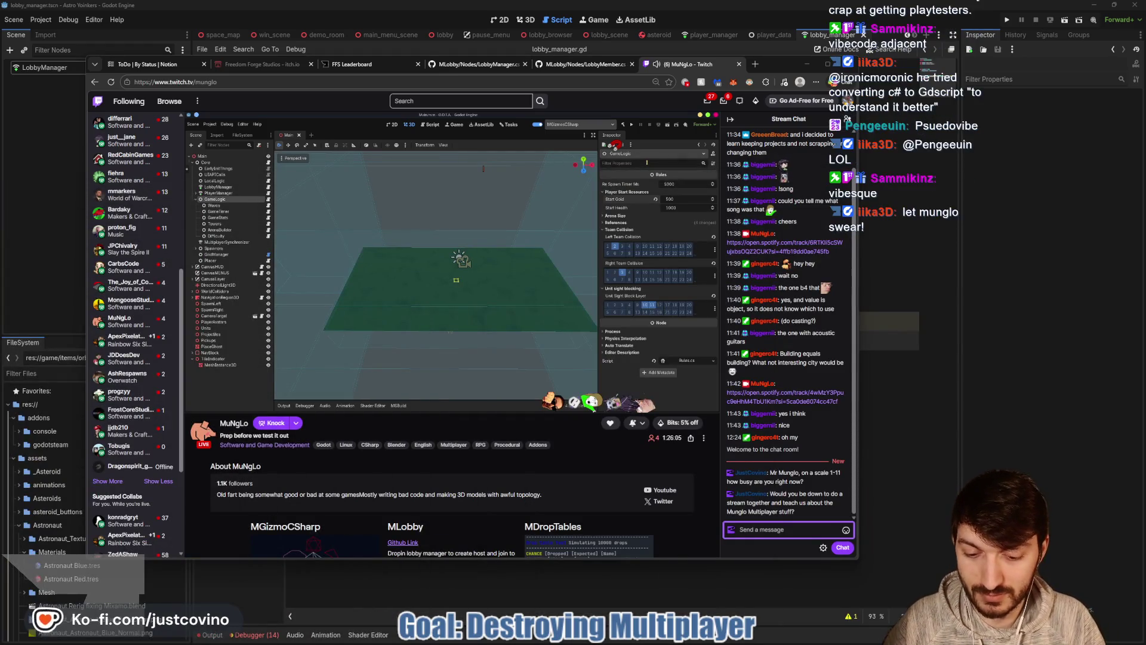
Reply in chat 'et will send the knock in a sec', then return to lobby_manager.gd in Godot.
click(772, 529)
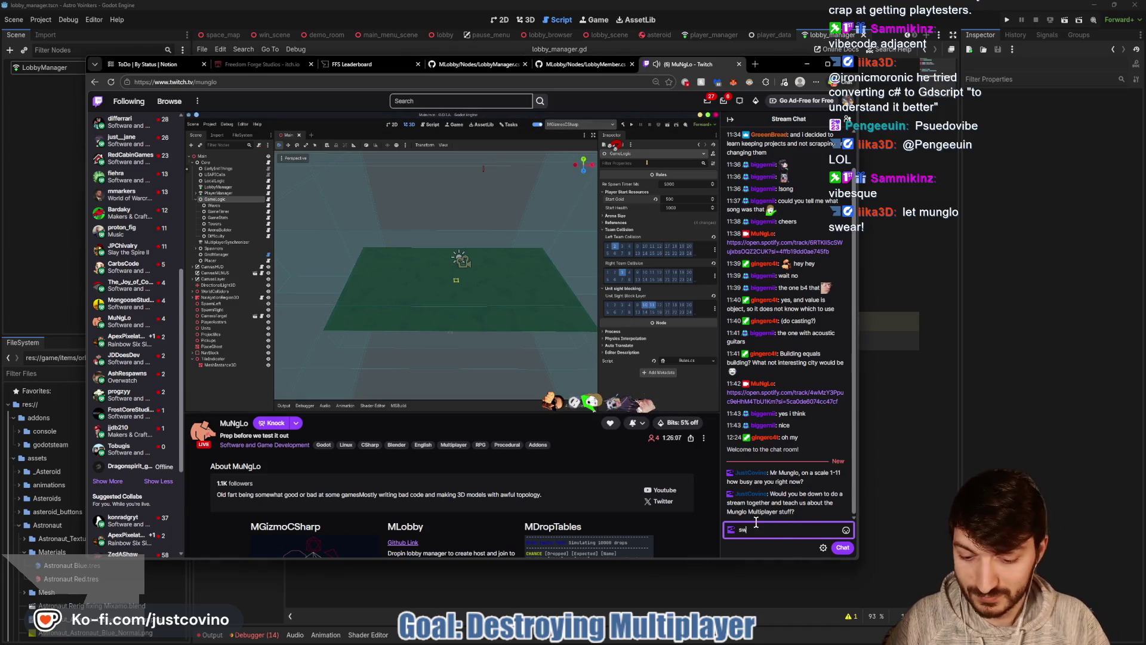
text(et will send the knock in a sex)
key(BackSpace)
text(c)
key(Return)
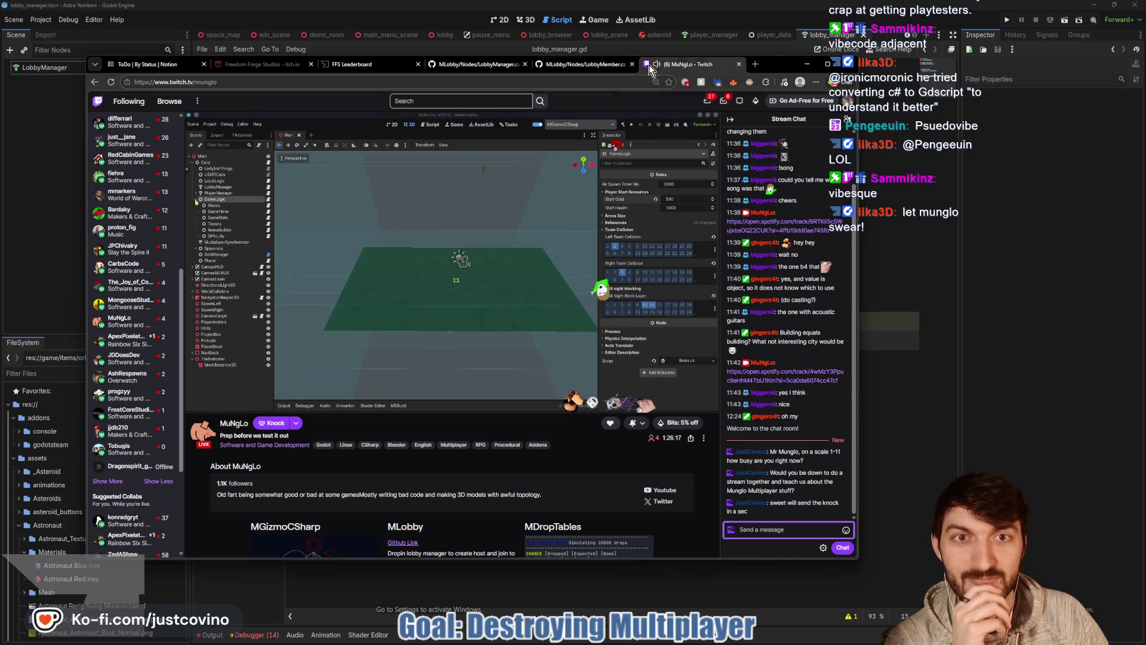
click(585, 64)
key(alt+Tab)
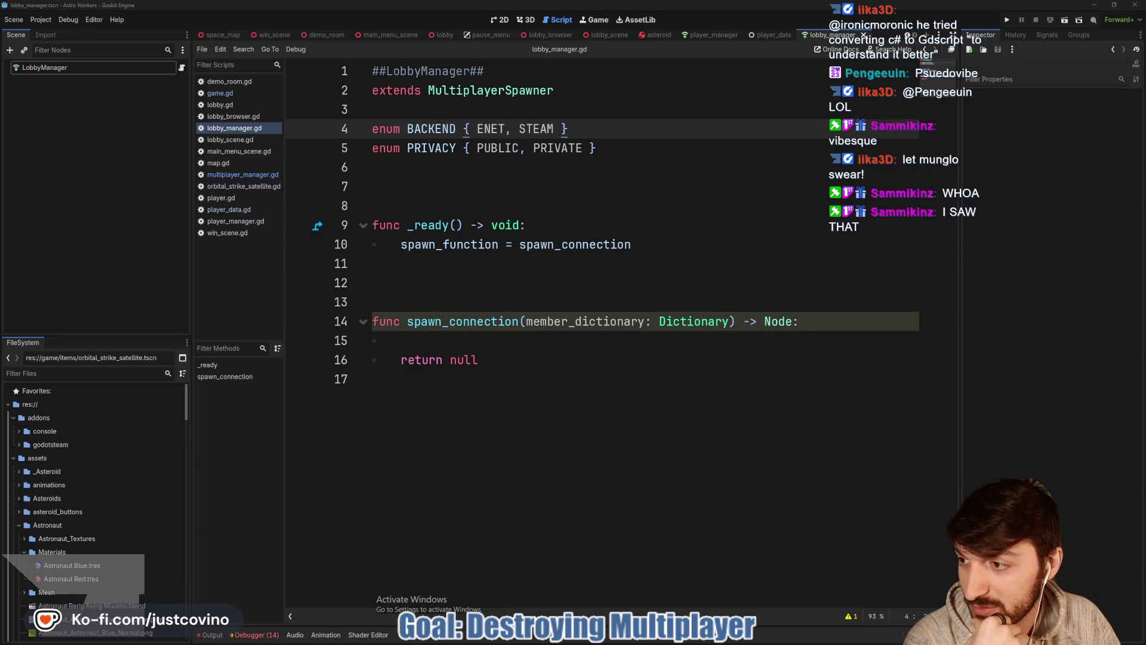
key(alt+Tab)
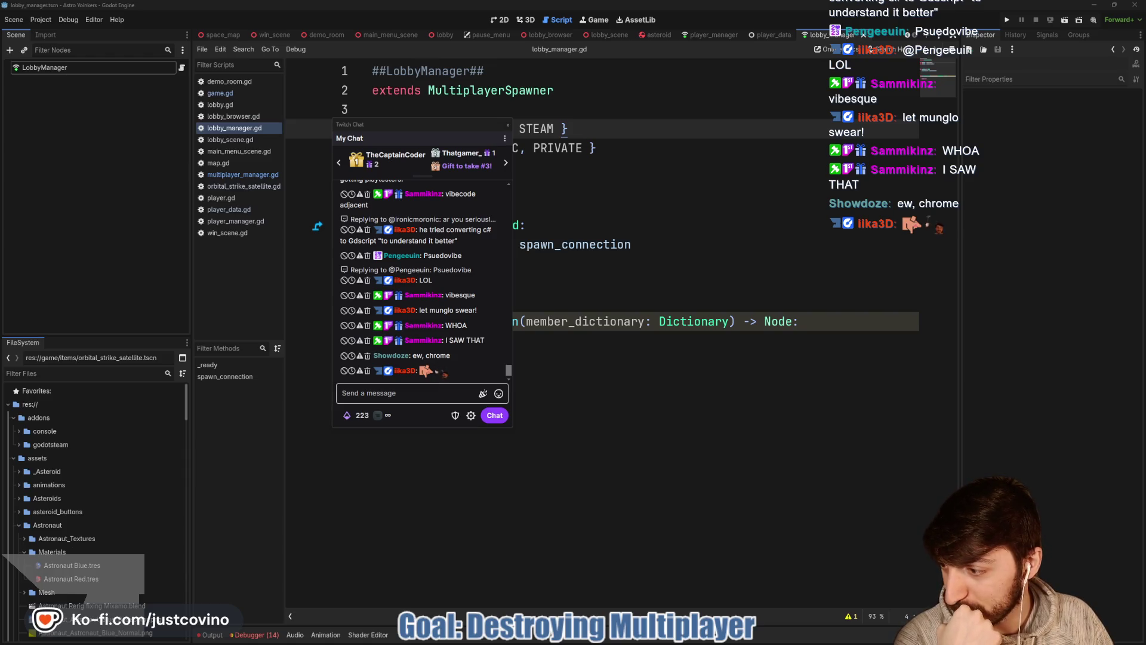
drag(0, 162, 0, 137)
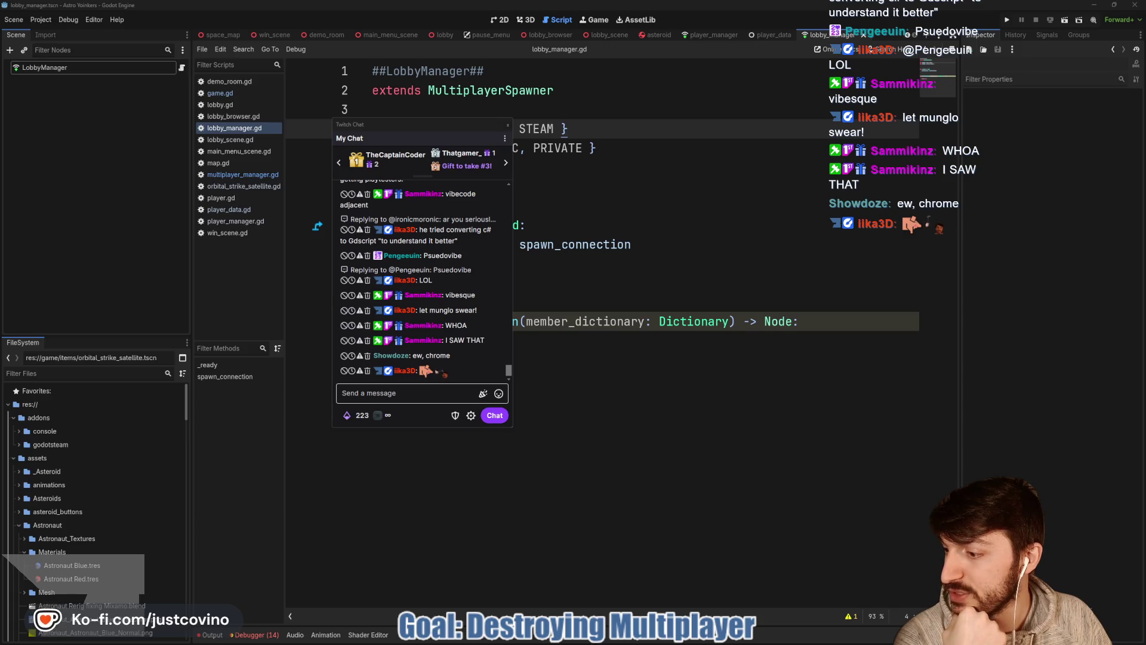
drag(444, 123, 0, 93)
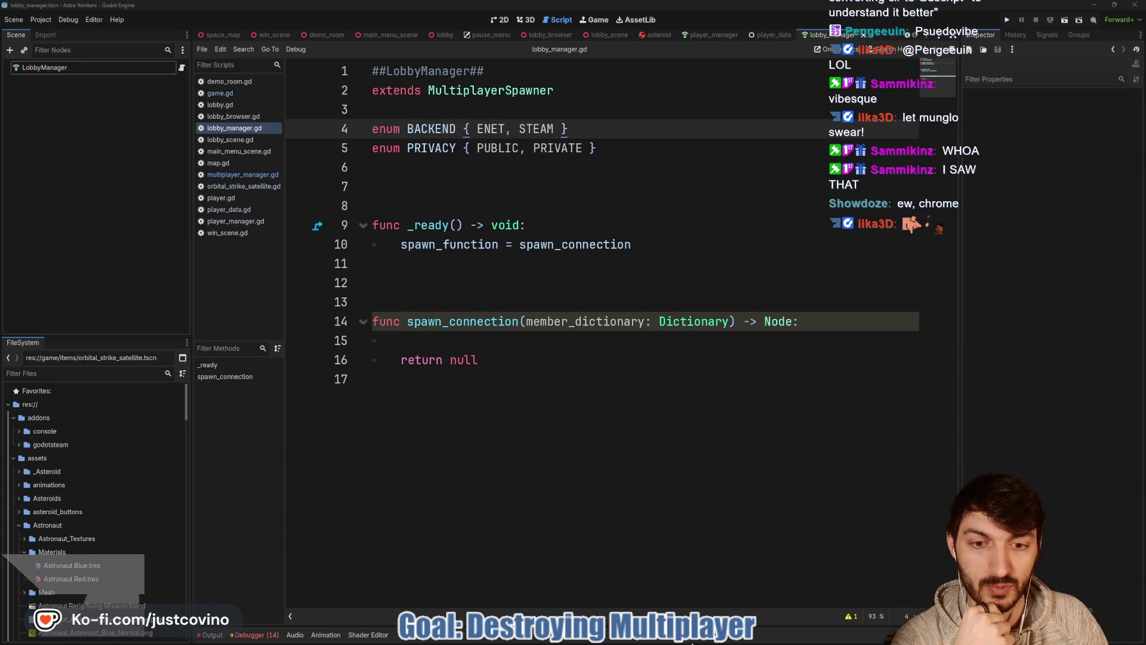
click(624, 639)
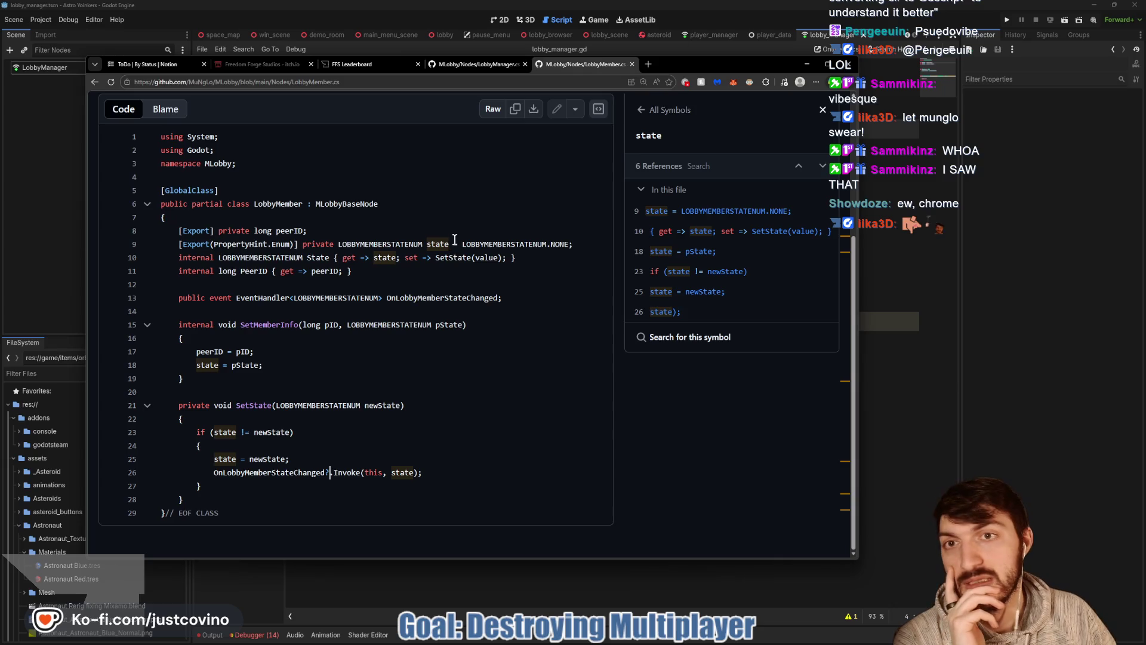
Scroll through LobbyManager.cs's fields and _Ready on GitHub, then go back to lobby_manager.gd.
click(466, 66)
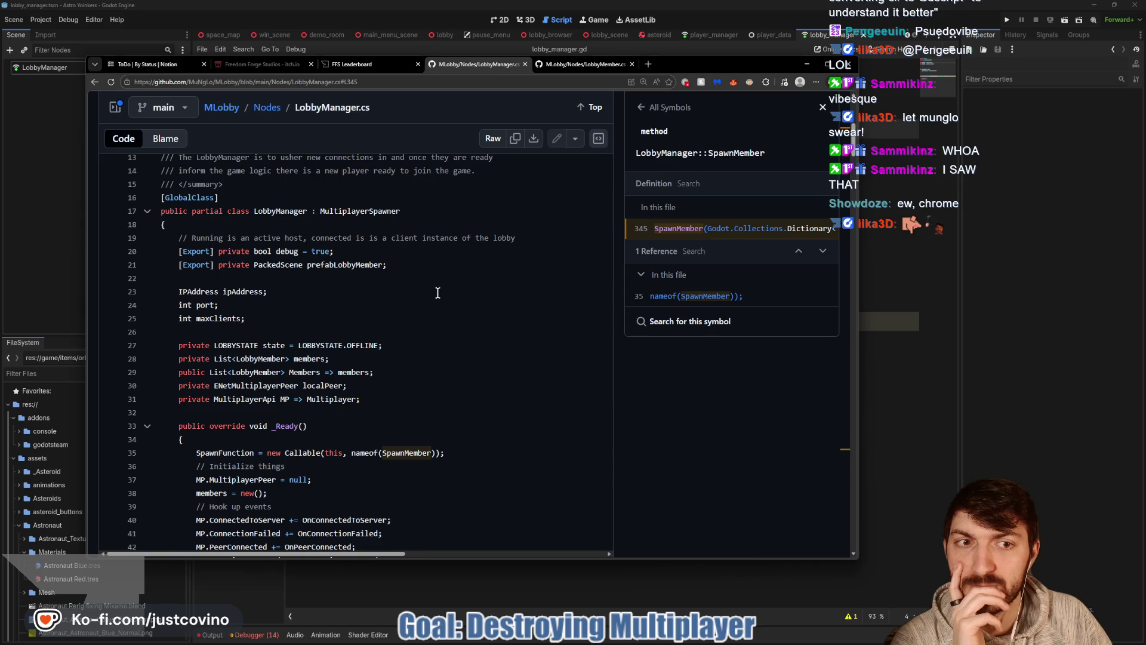
scroll(369, 316, down, 3)
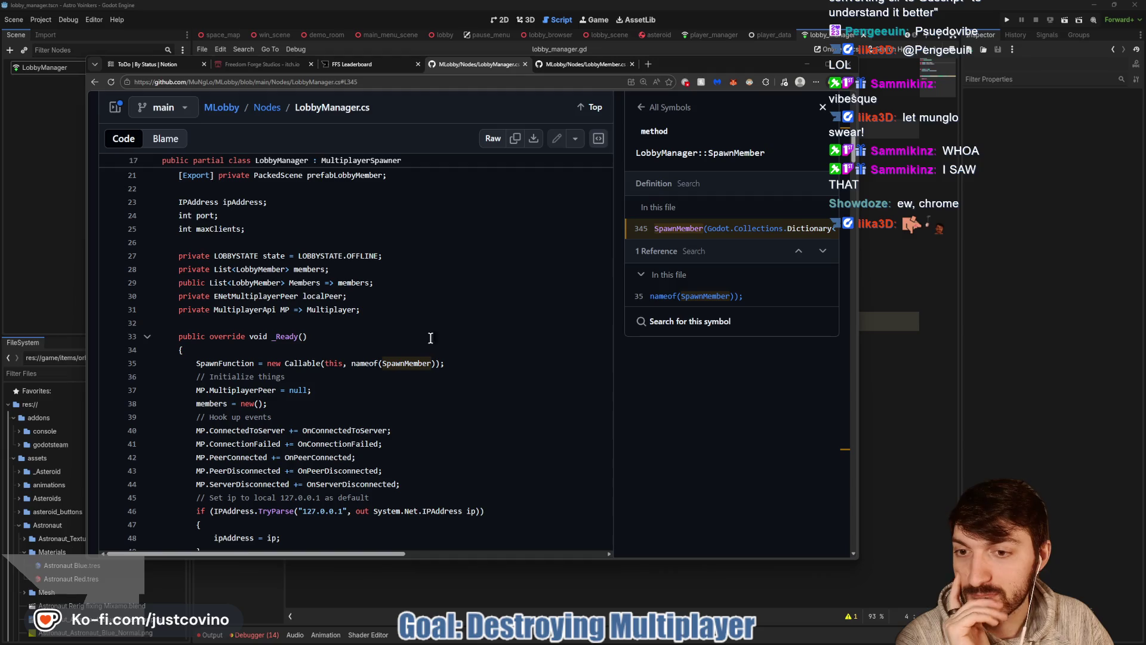
click(862, 353)
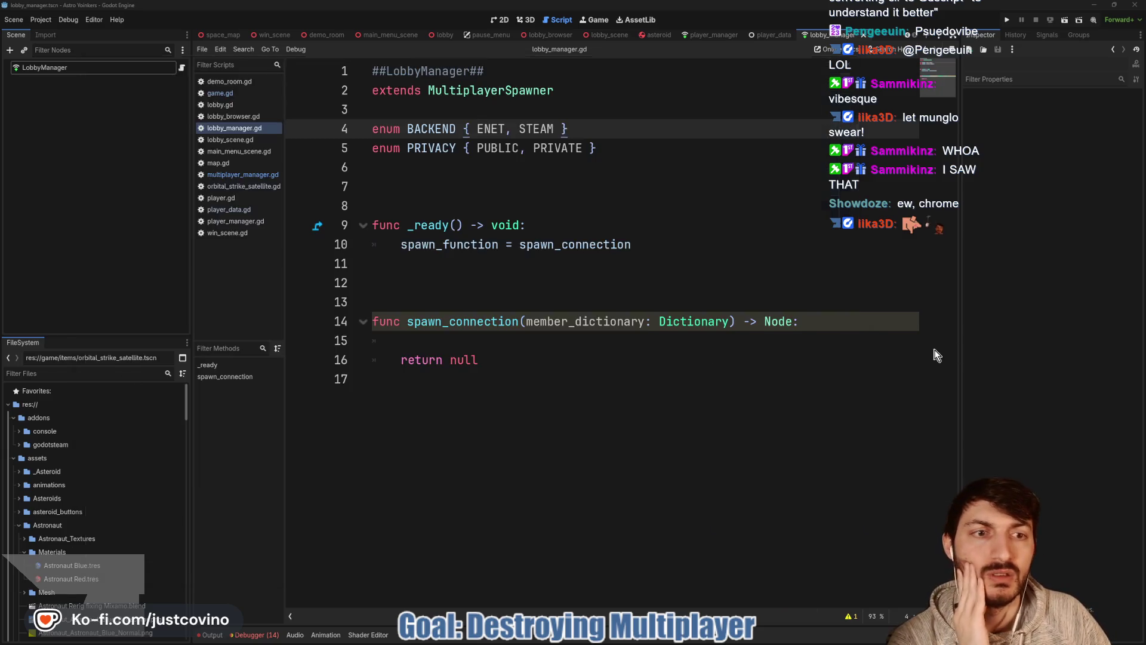
Open multiplayer_manager.gd from the player_data scene's script list.
click(528, 285)
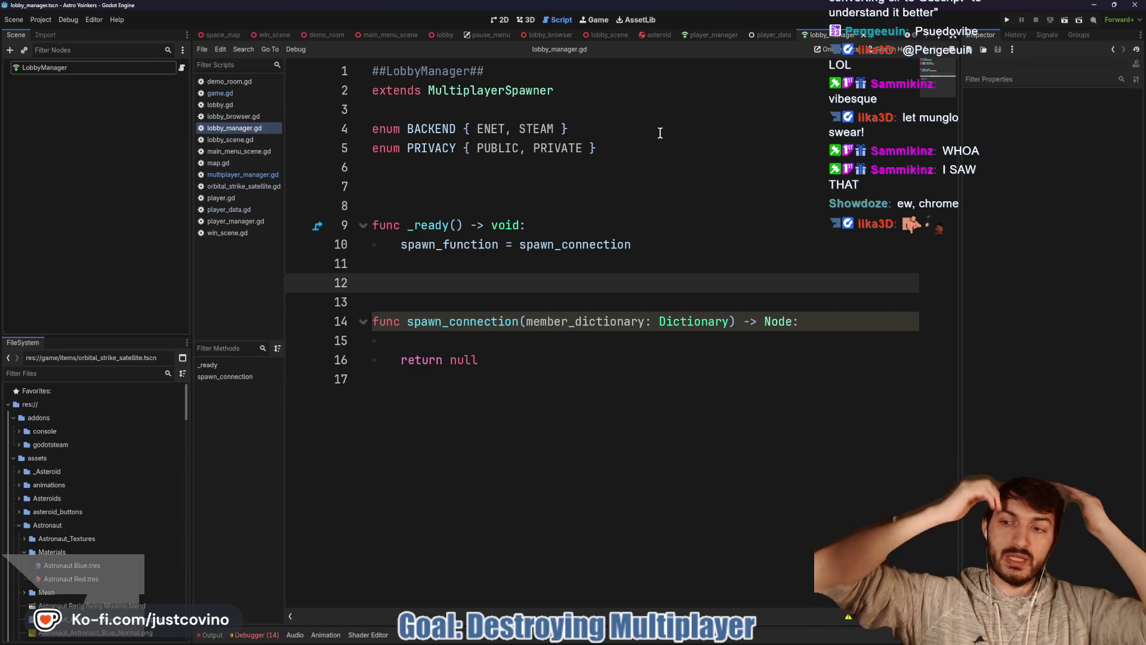
click(761, 37)
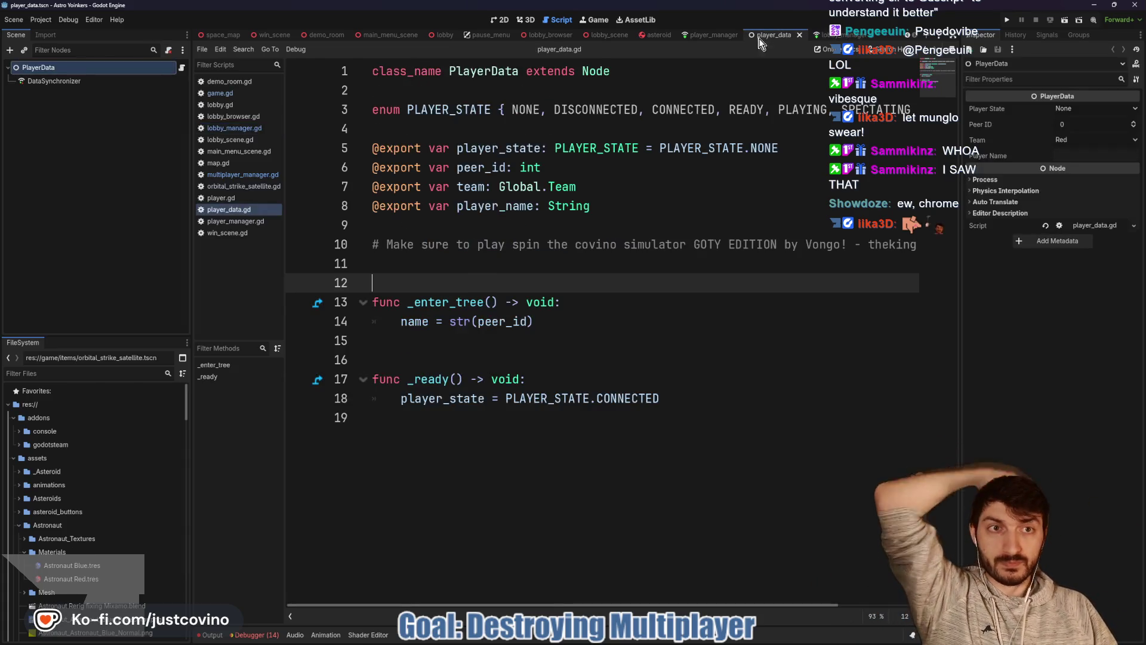
click(220, 174)
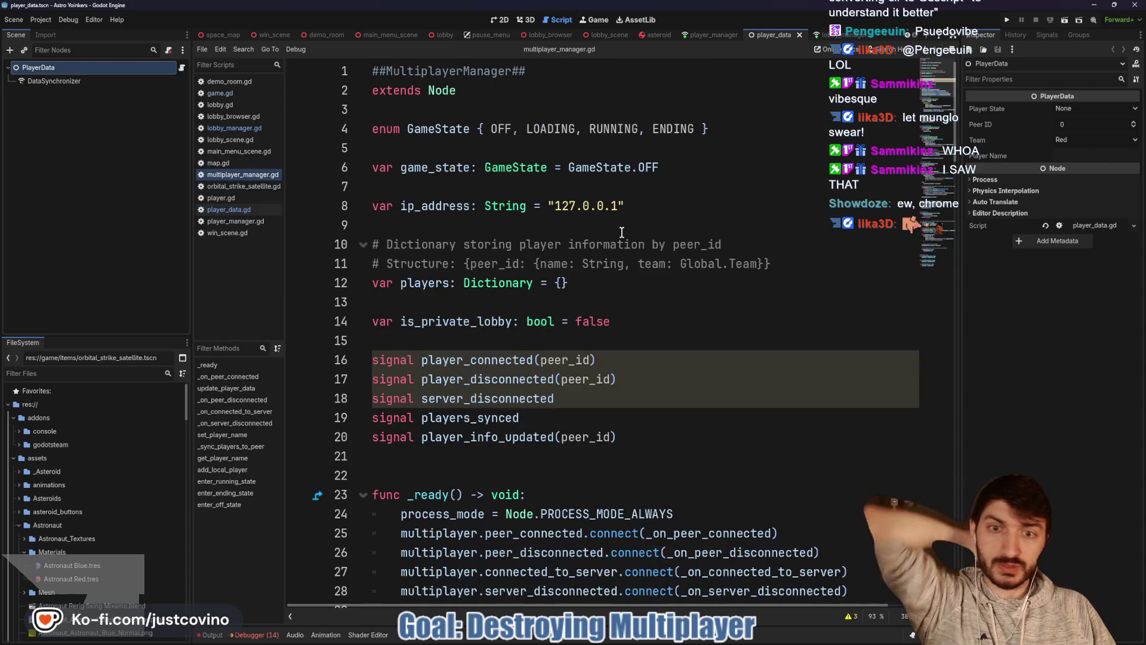
Read through multiplayer_manager.gd's peer signal connections, then bring the LobbyManager.cs page back.
scroll(607, 257, down, 2)
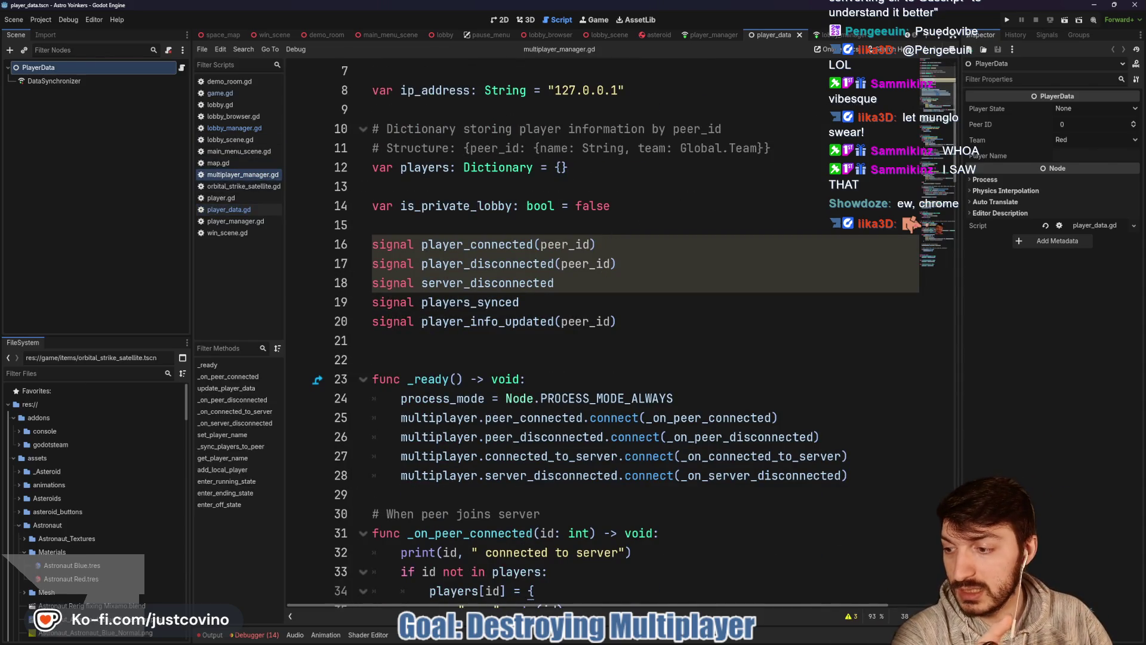
scroll(720, 267, down, 4)
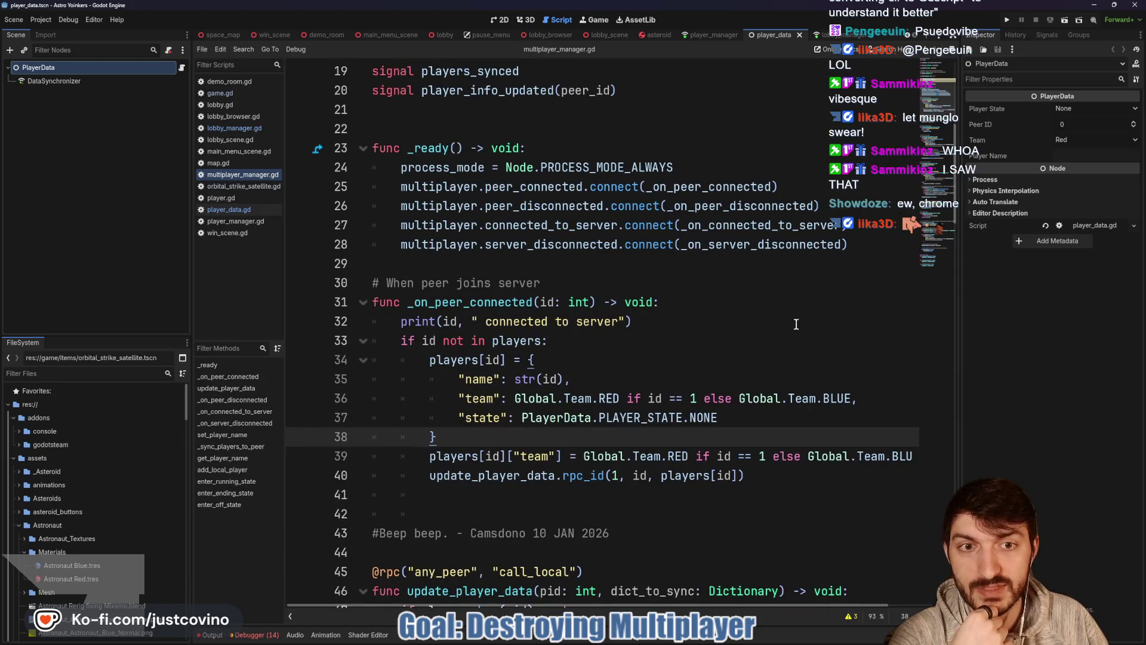
drag(761, 510, 444, 86)
click(692, 272)
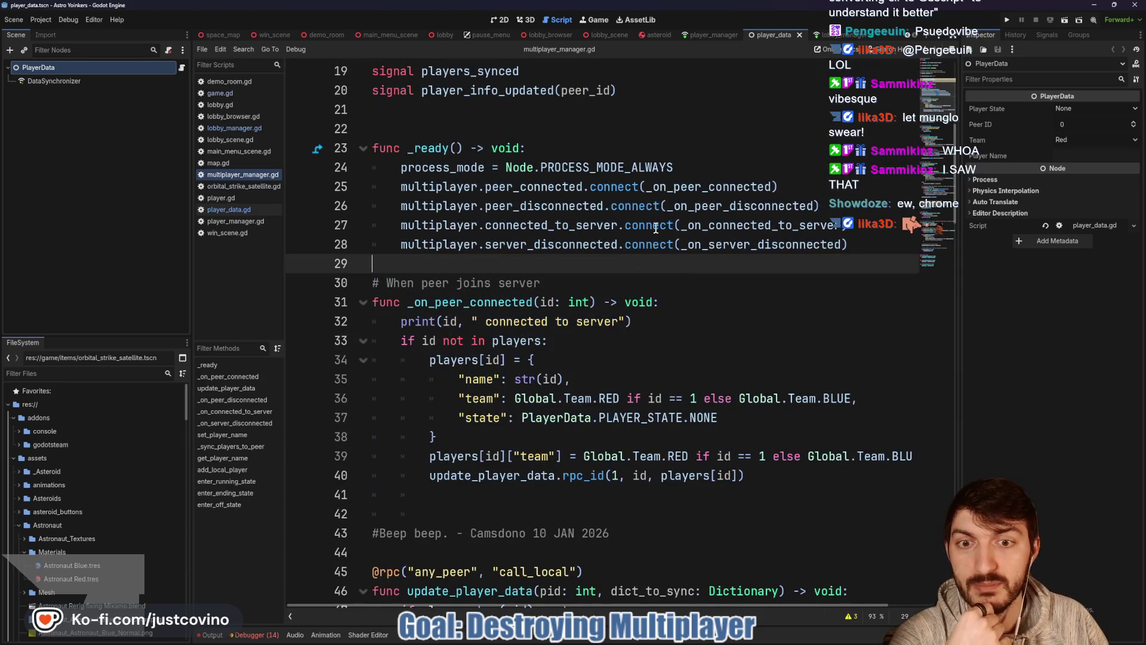
scroll(648, 318, down, 3)
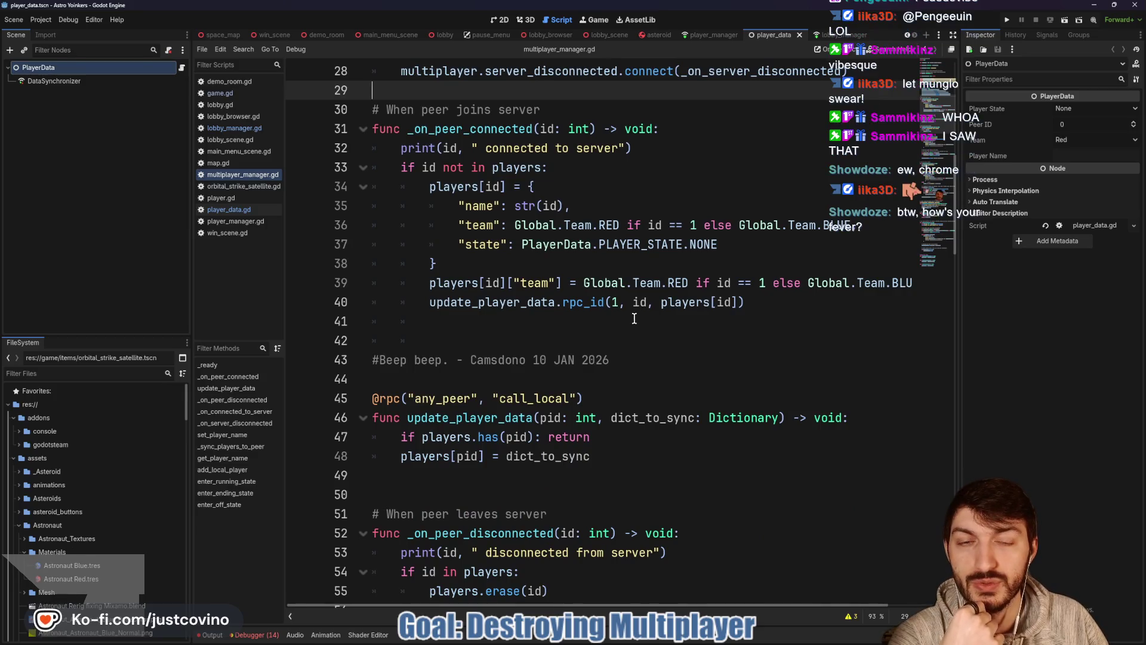
scroll(639, 319, down, 2)
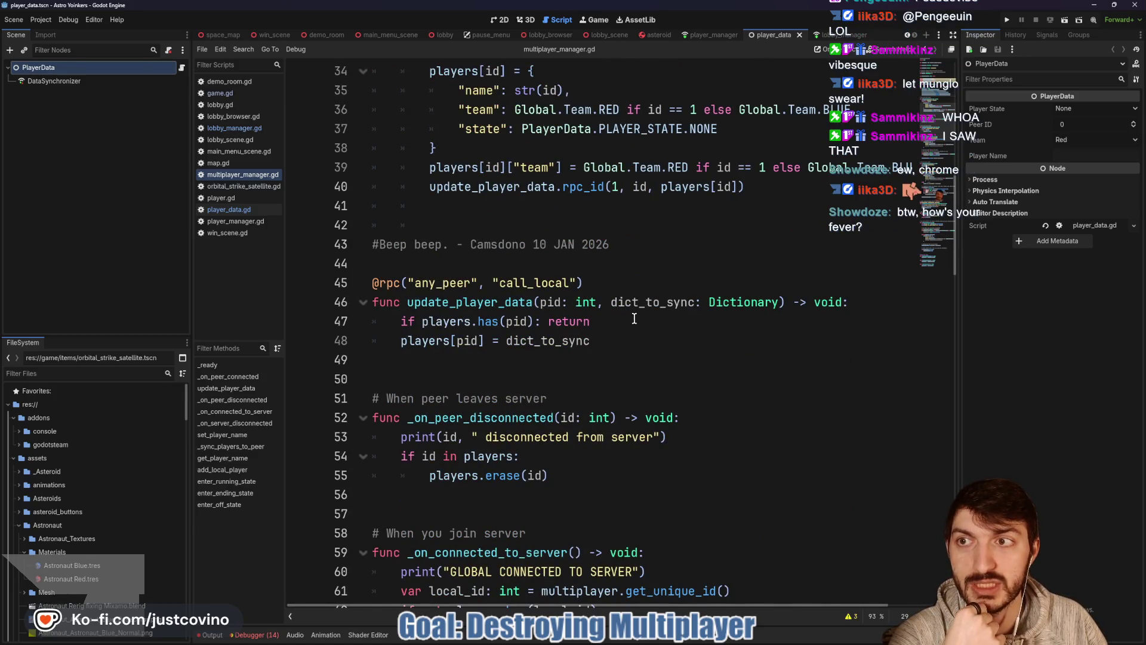
scroll(677, 256, up, 5)
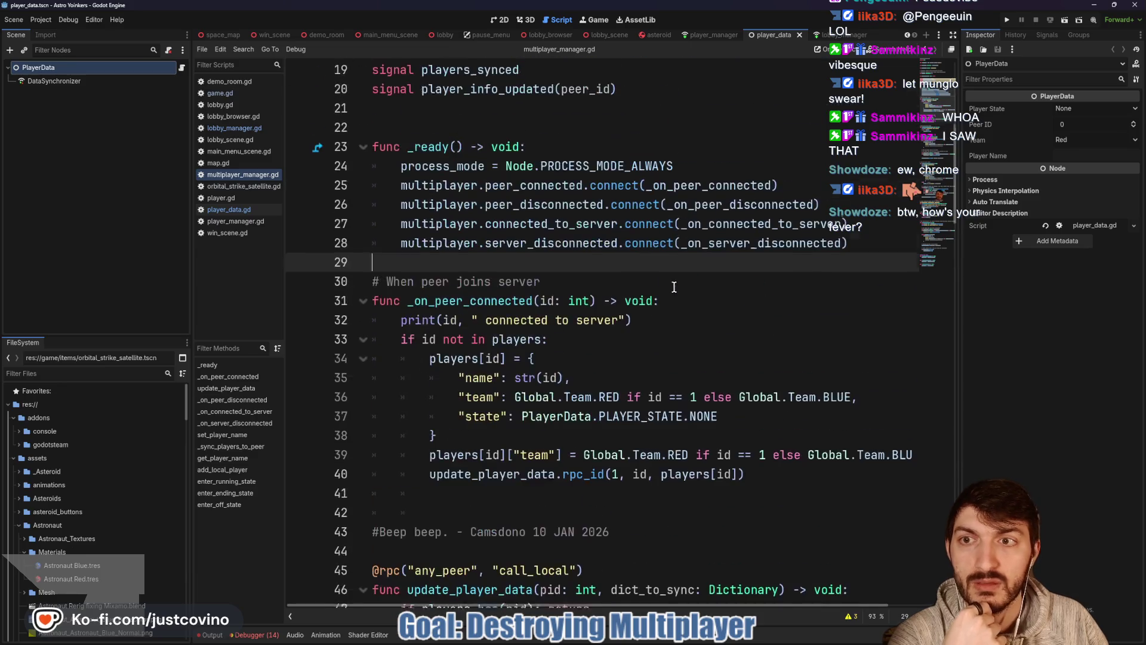
scroll(591, 306, up, 4)
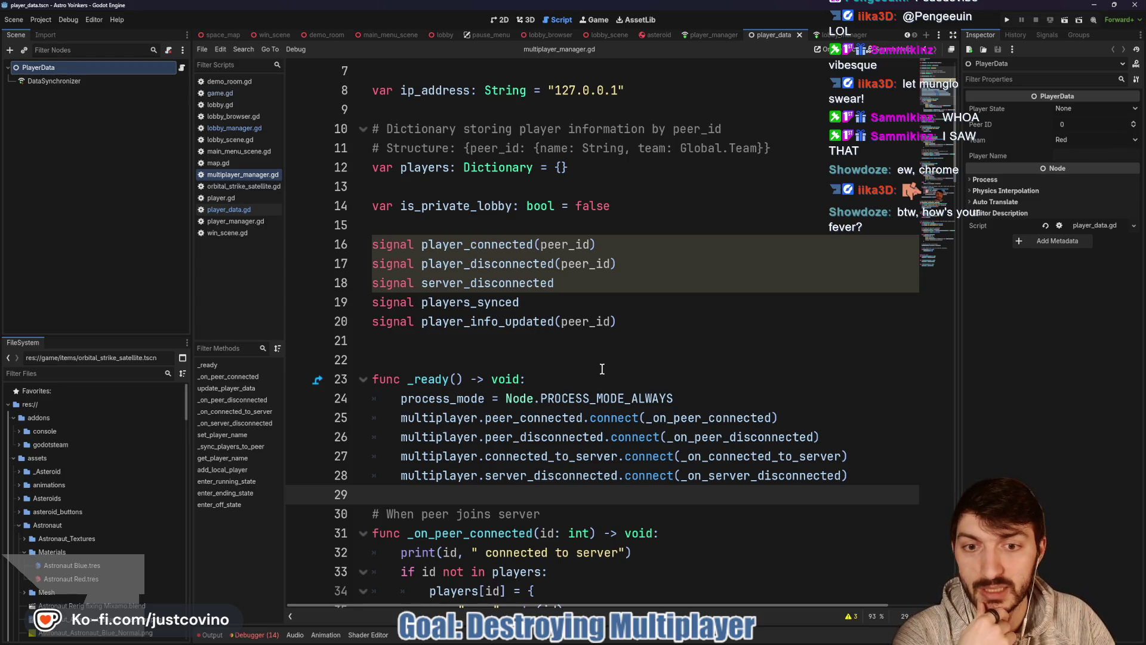
scroll(601, 369, down, 2)
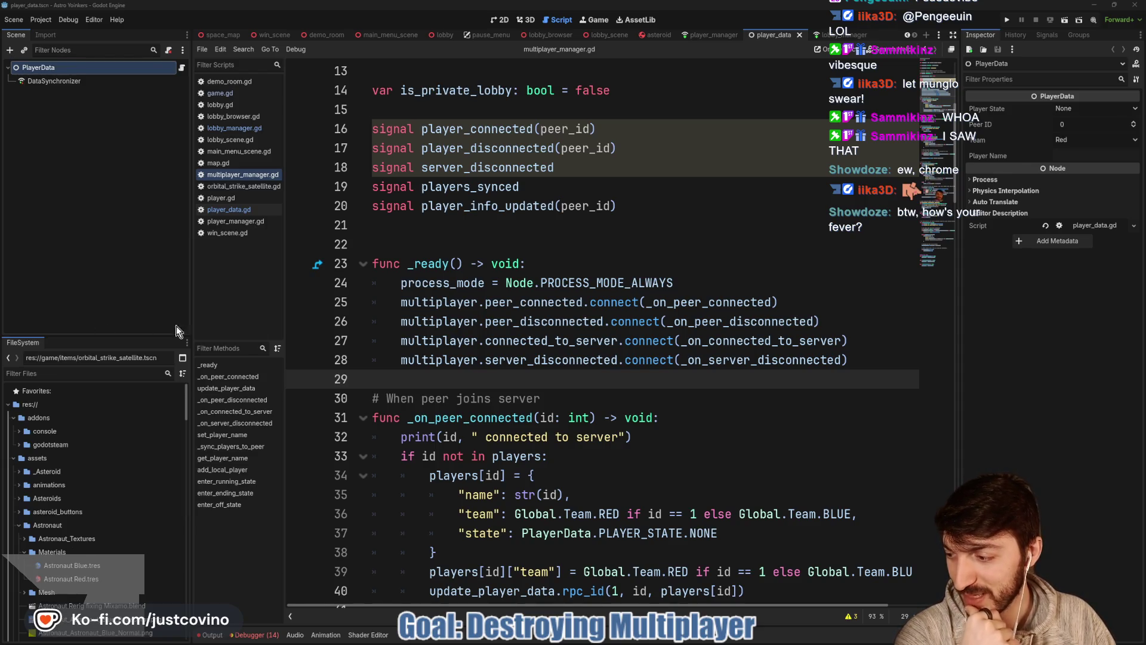
key(alt+Tab)
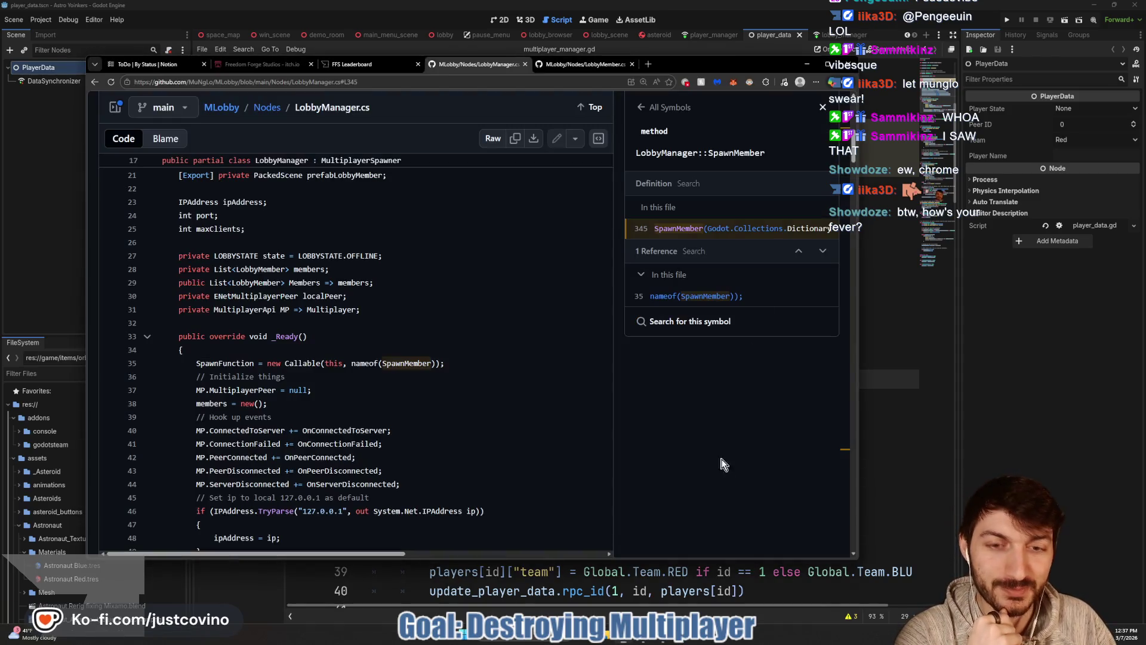
Load twitch.tv in a new Chrome tab.
click(649, 64)
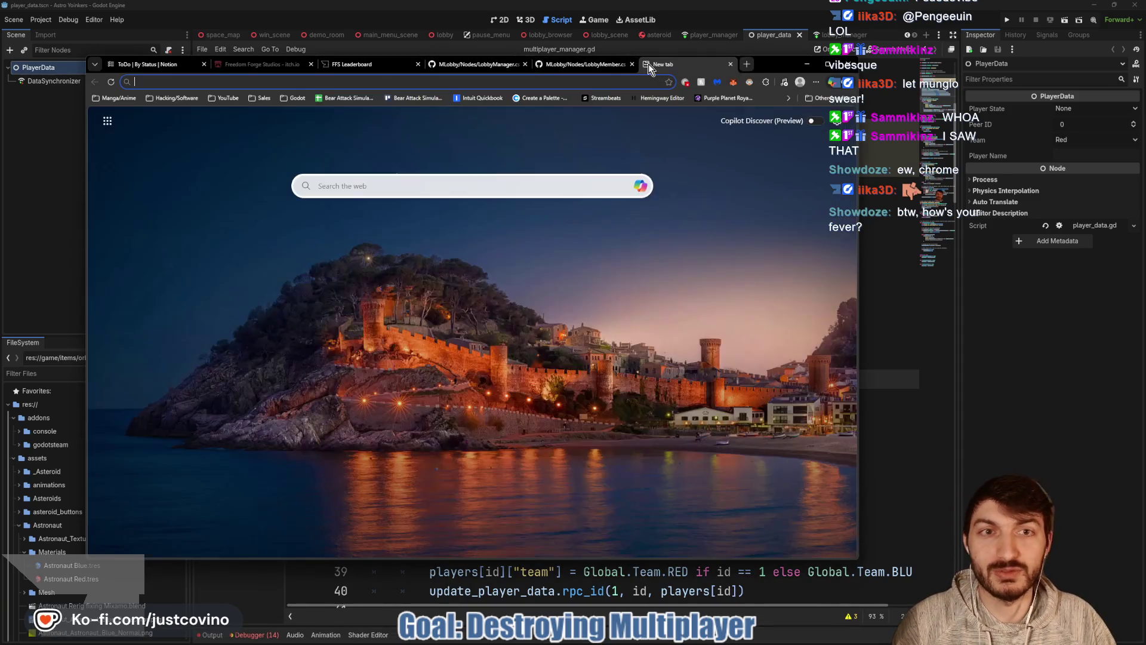
text(twitch)
key(Return)
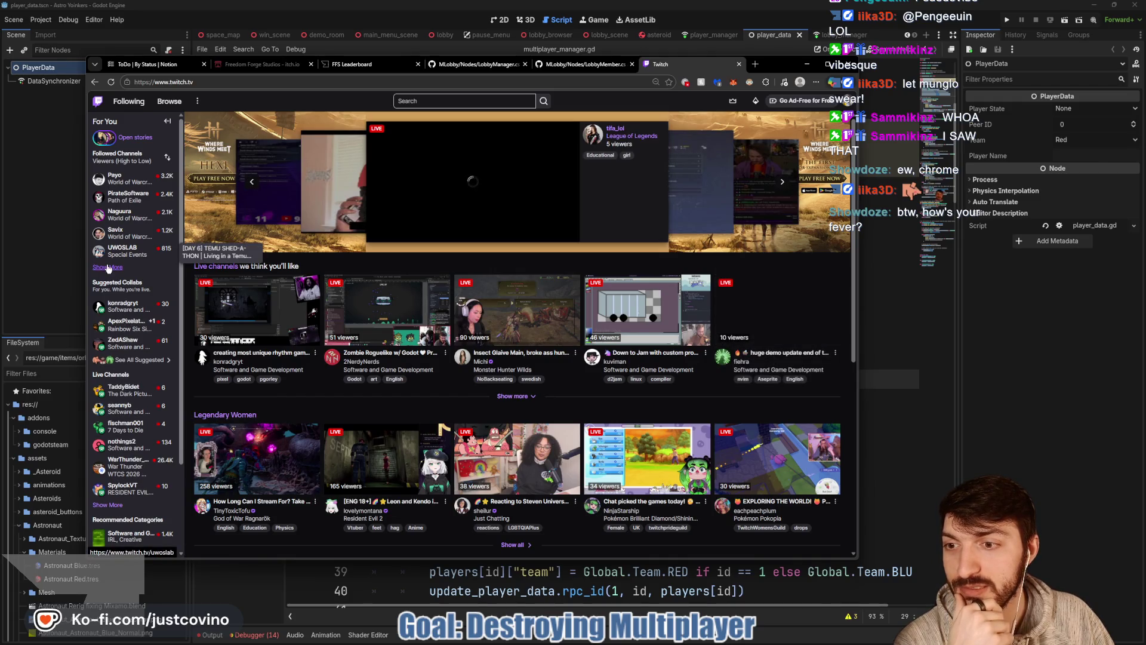
Open the MLobby author's live channel from Followed Channels, then close the tab and return to Godot.
click(109, 268)
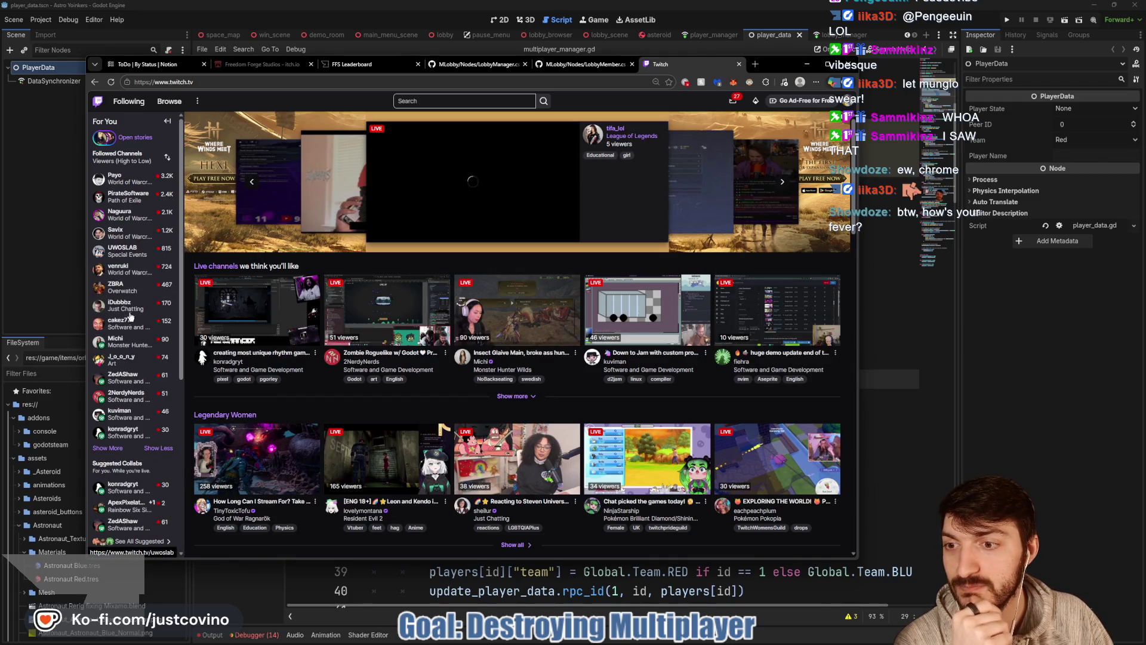
scroll(125, 411, down, 1)
click(108, 418)
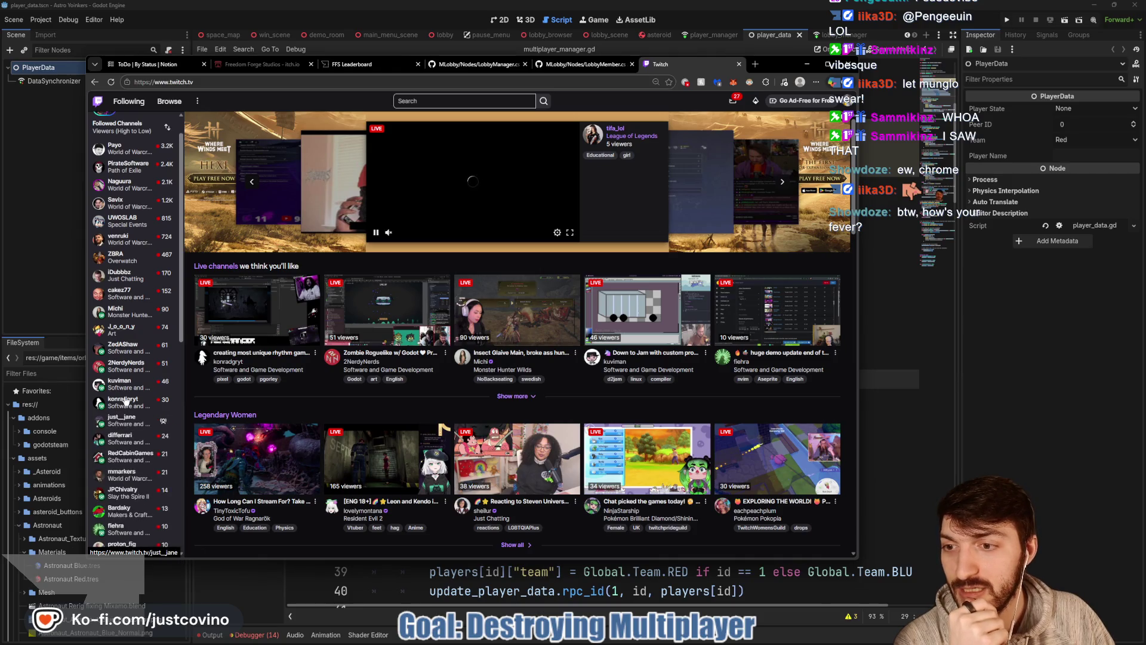
scroll(129, 421, down, 3)
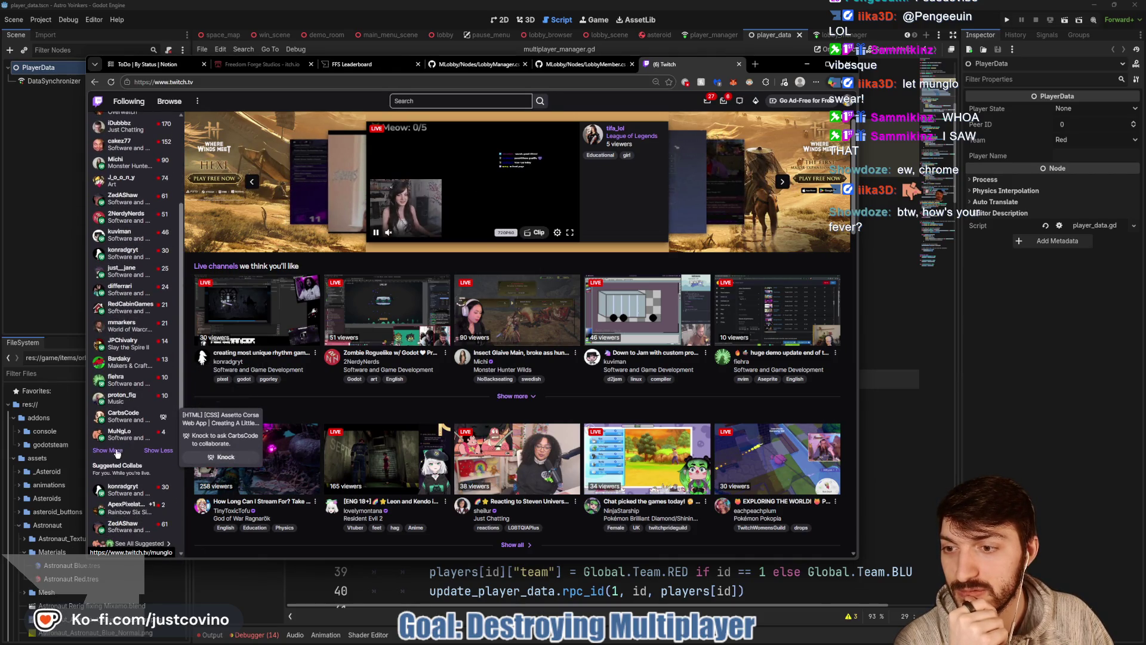
click(130, 438)
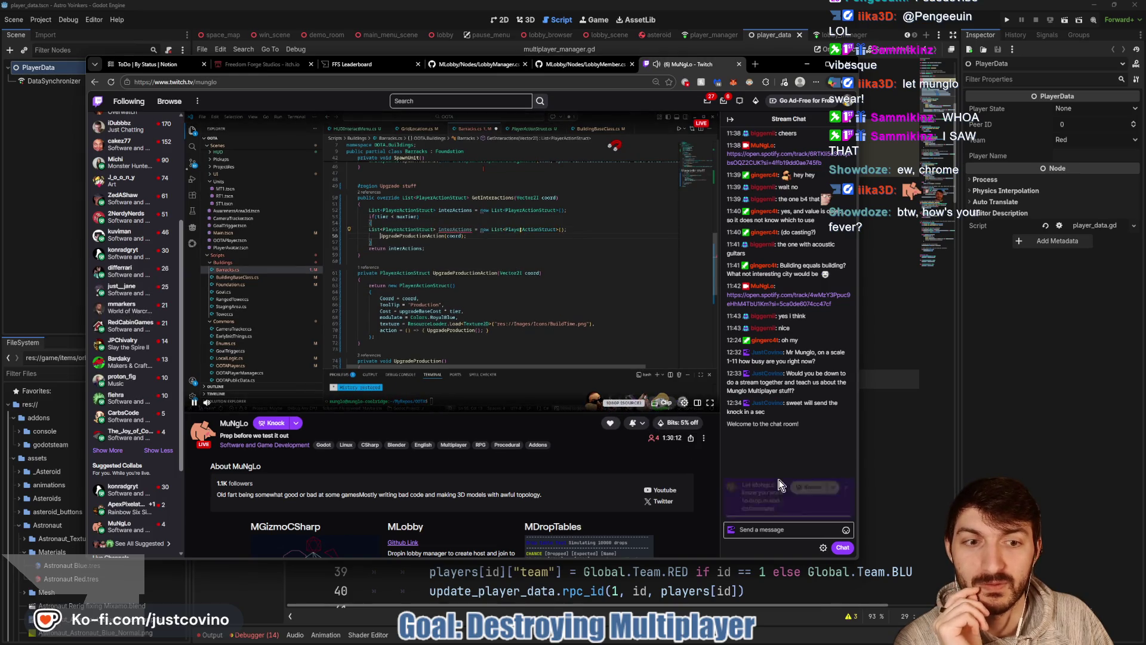
click(846, 488)
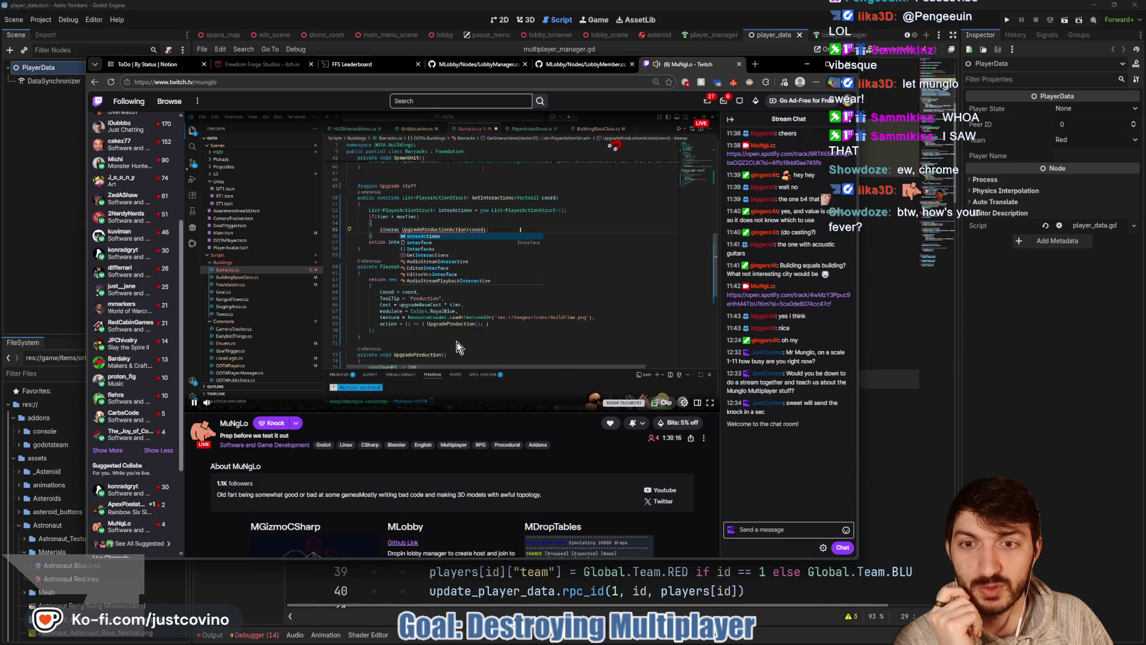
click(739, 64)
key(alt+Tab)
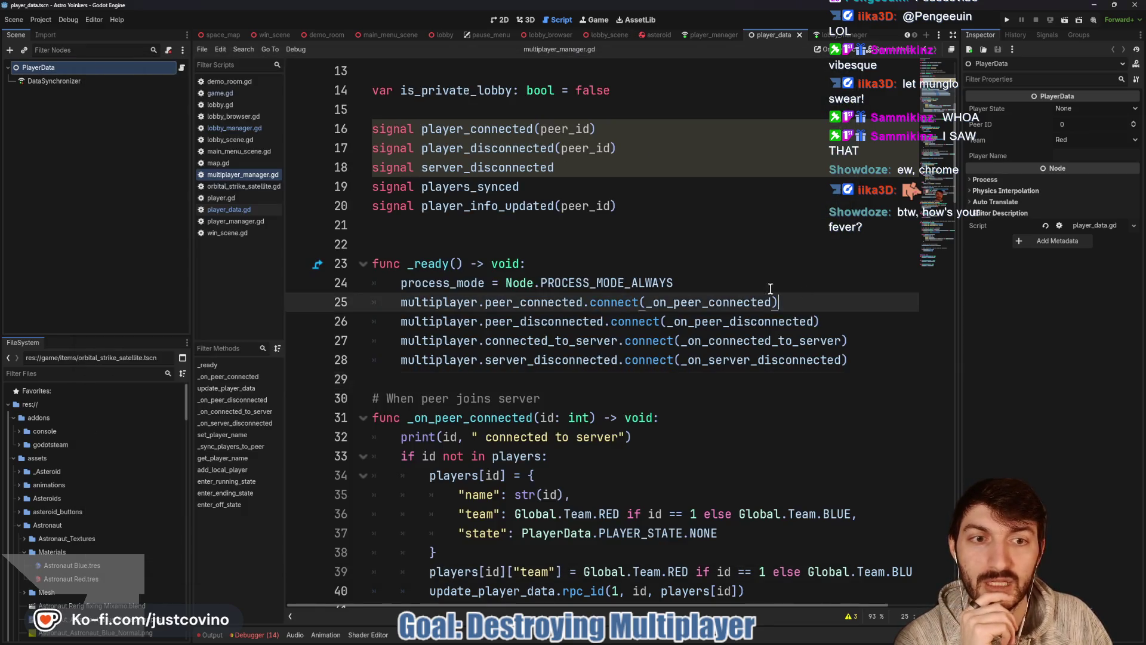
Highlight the four multiplayer connect lines in _ready, then switch to lobby_manager.gd.
click(499, 231)
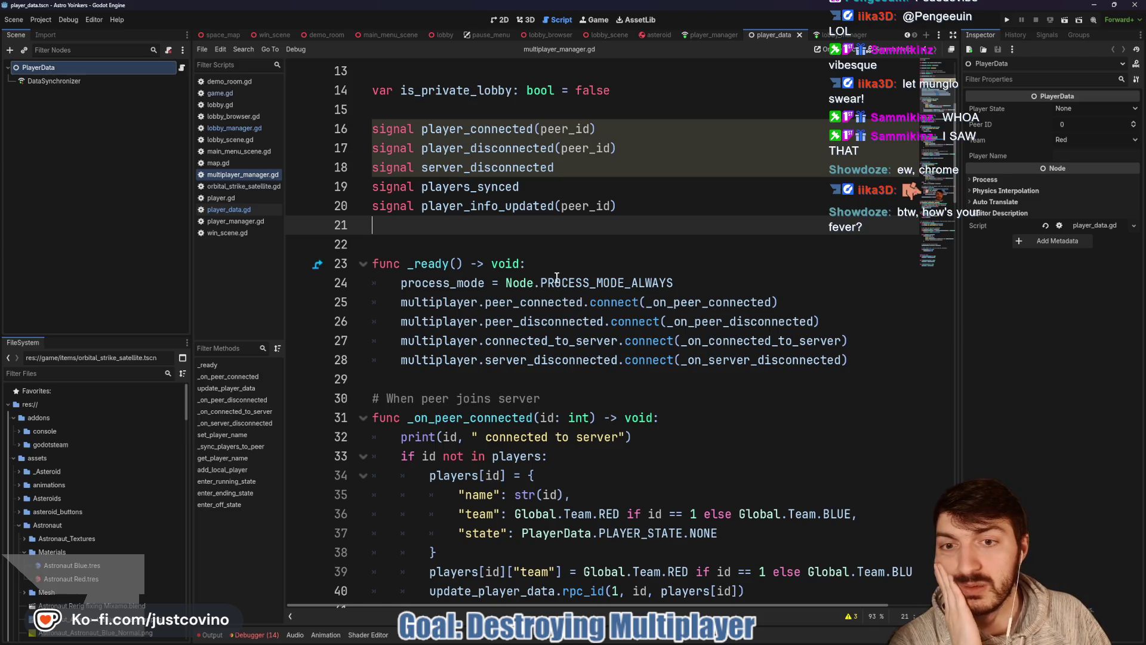
scroll(537, 263, down, 2)
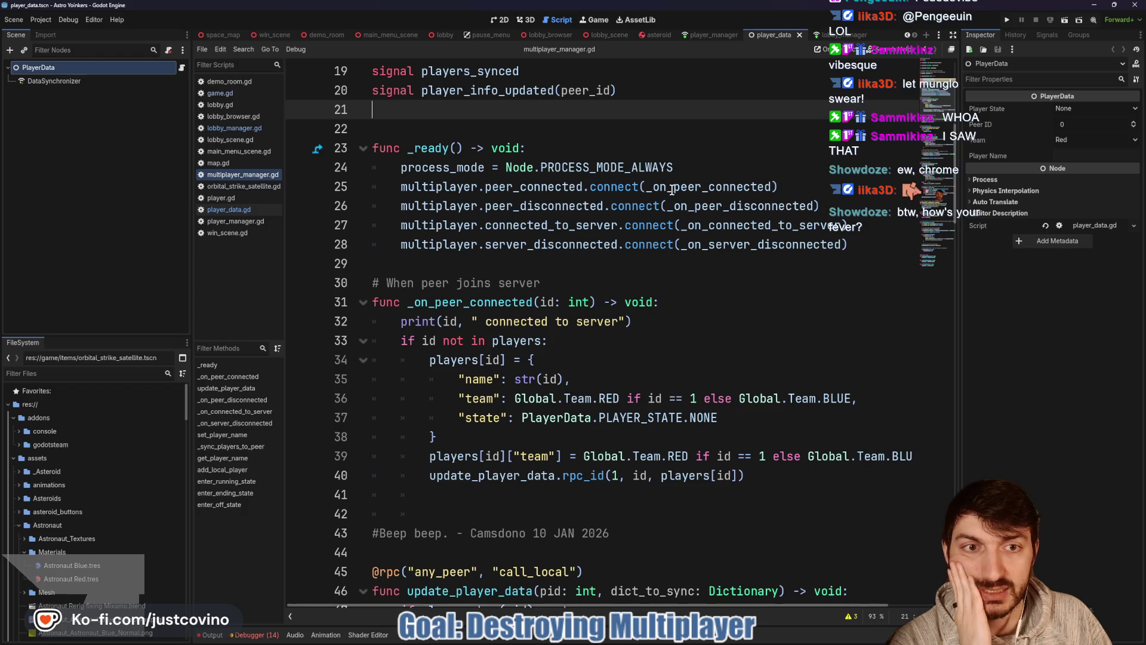
drag(849, 245, 382, 187)
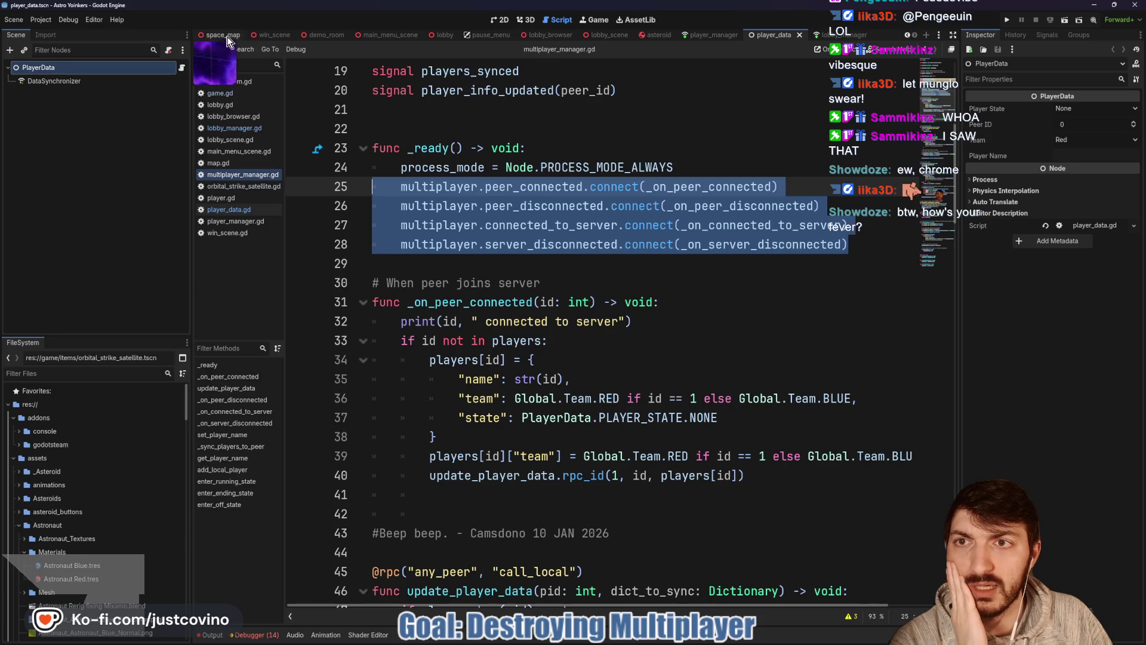
click(842, 37)
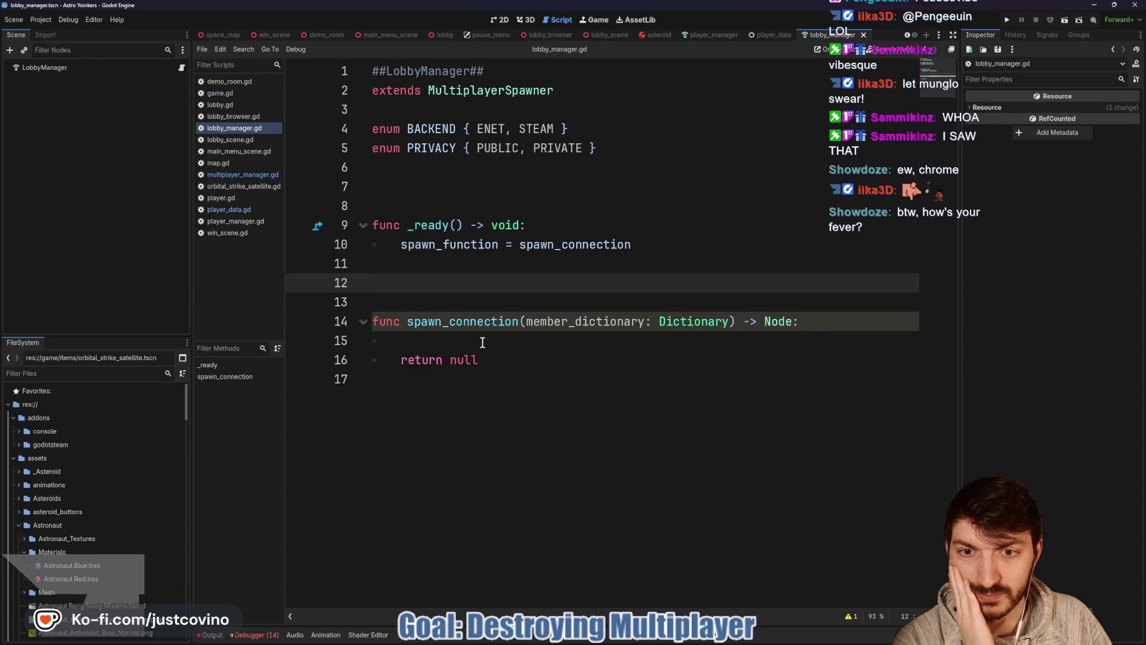
Bring up LobbyManager.cs on GitHub and scroll through its declarations.
click(632, 639)
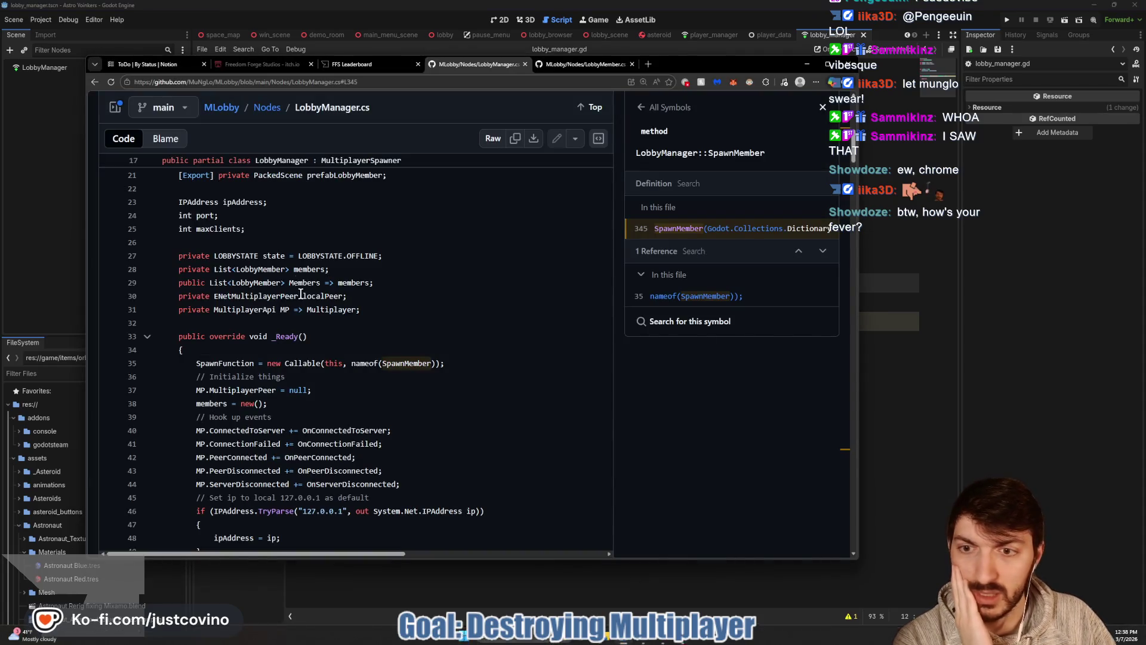
scroll(345, 294, up, 1)
scroll(345, 293, up, 3)
mouse_move(686, 68)
mouse_down()
mouse_move(694, 428)
mouse_move(815, 175)
mouse_move(718, 91)
mouse_move(694, 85)
mouse_up()
scroll(363, 310, up, 5)
click(362, 310)
scroll(362, 309, down, 5)
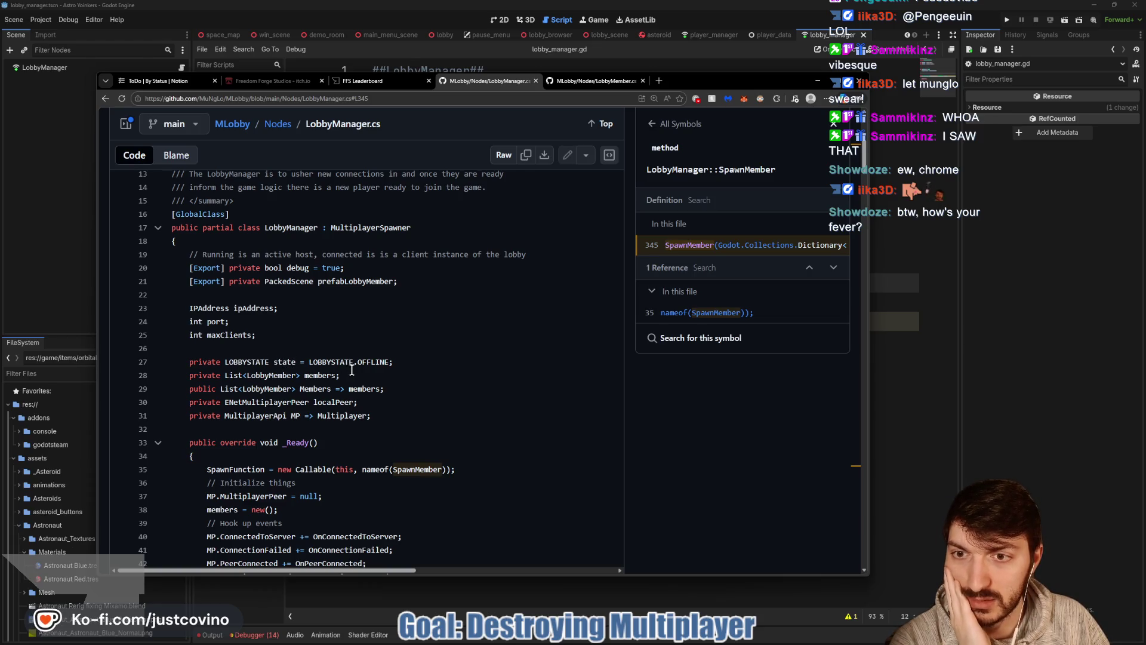
scroll(316, 362, up, 3)
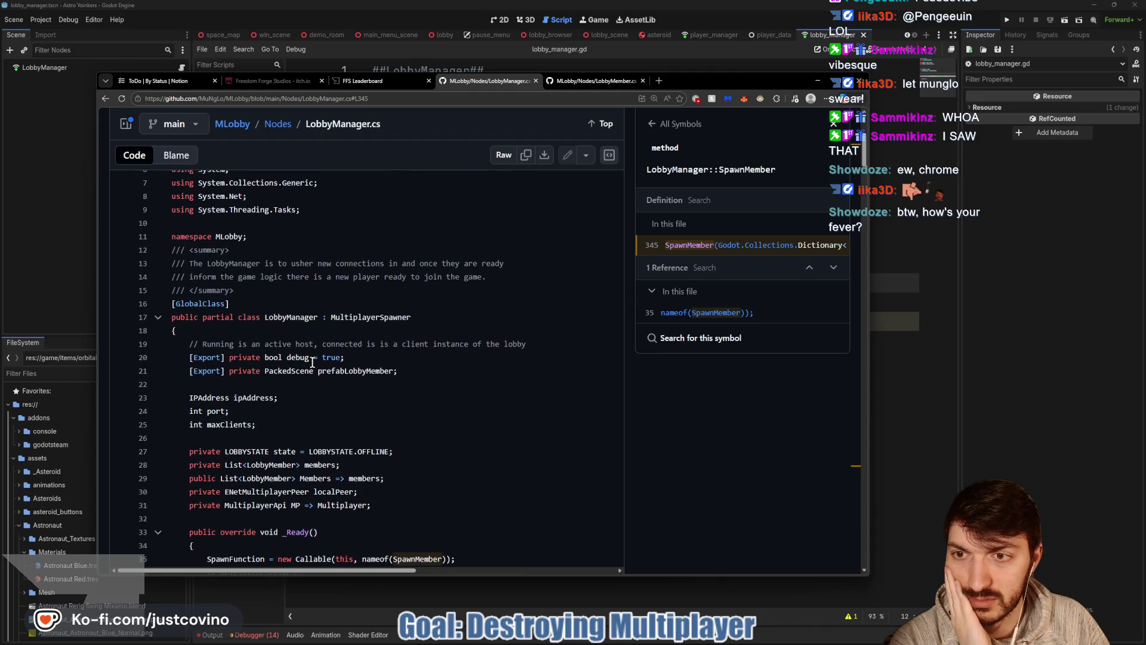
scroll(312, 363, down, 1)
List the 15 LOBBYSTATE references, then return to lobby_manager.gd below the enums.
click(332, 421)
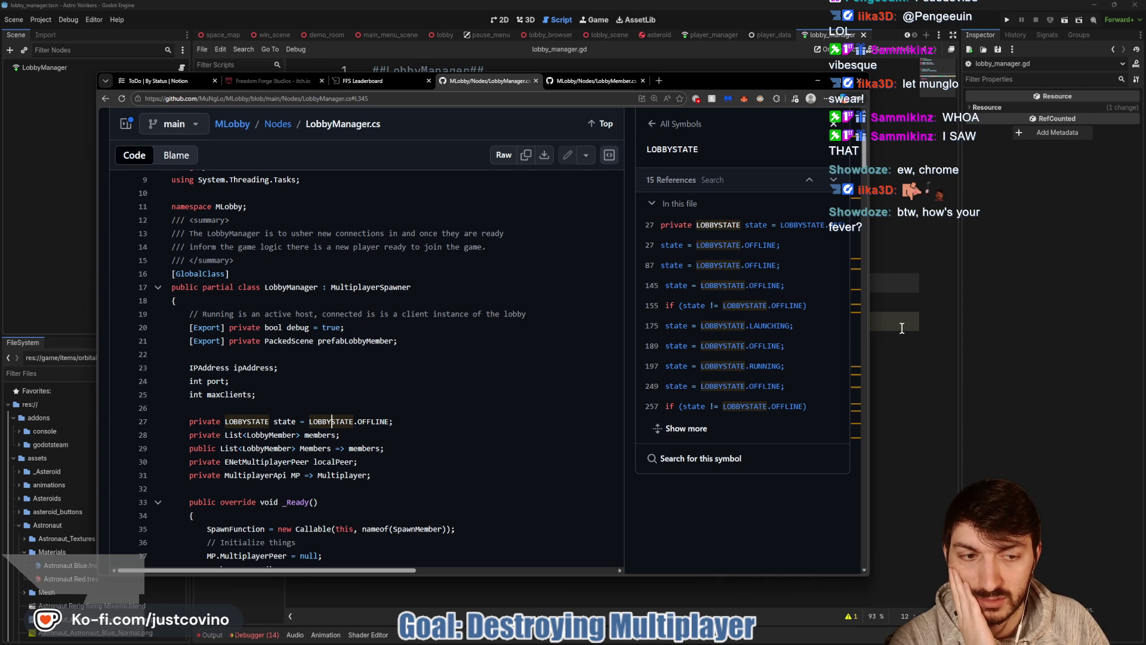
click(902, 328)
click(499, 184)
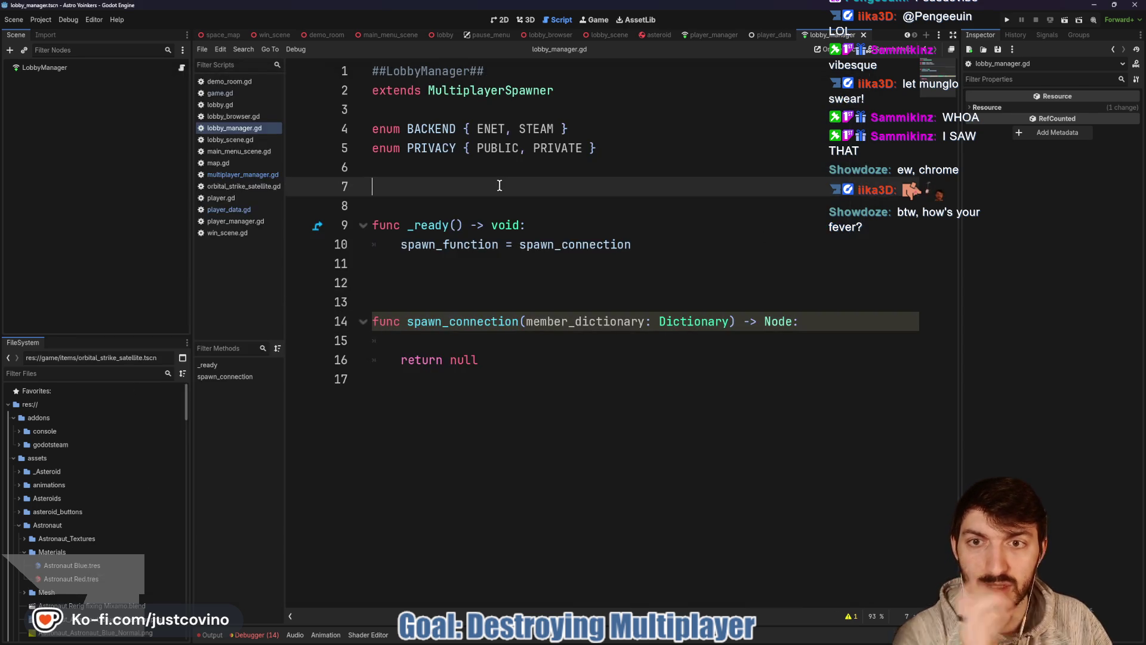
Start a LOBBYSTATE enum under PRIVACY with OFFLINE, CONNECTING and CONNECTED values.
click(438, 163)
text(enum L)
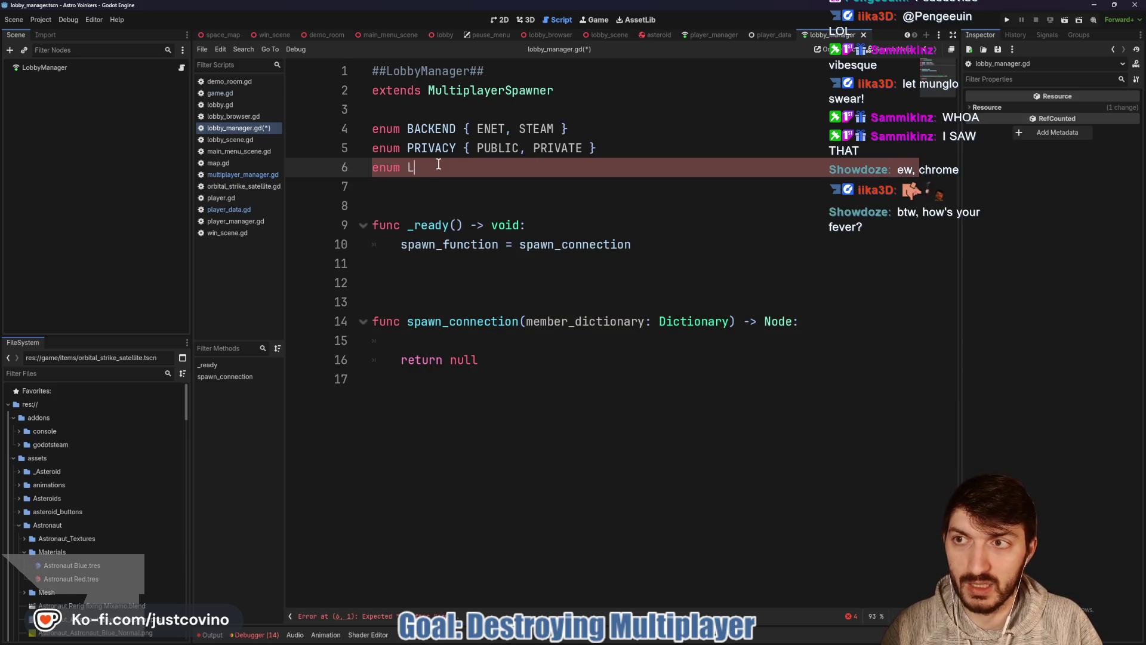
text(OBBYS)
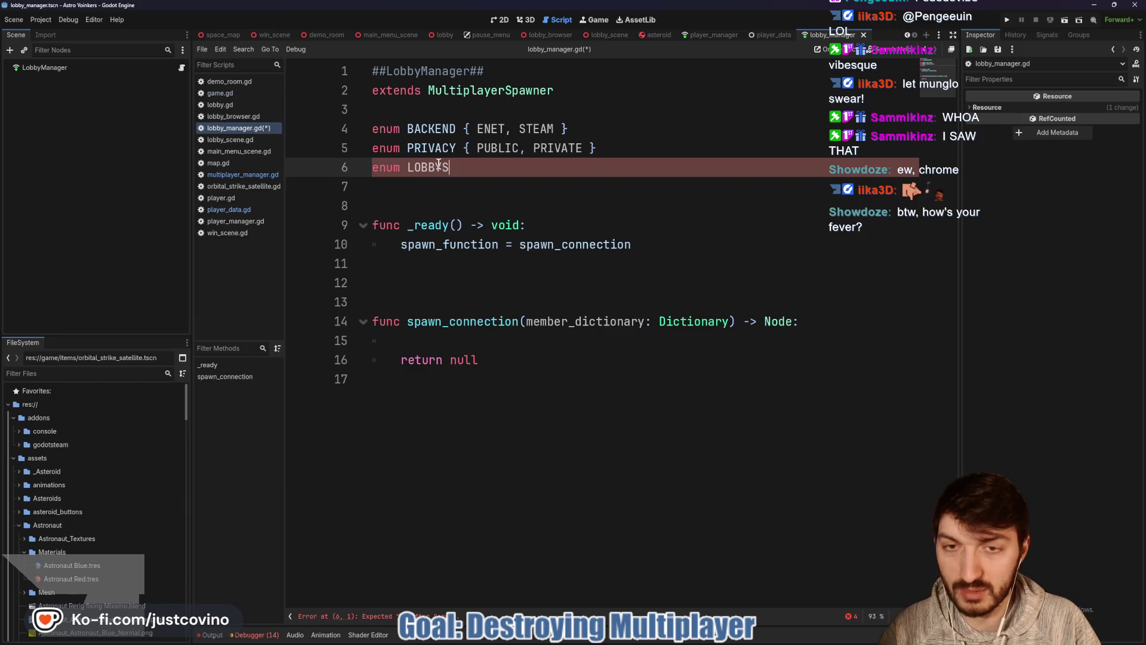
text(TATE {)
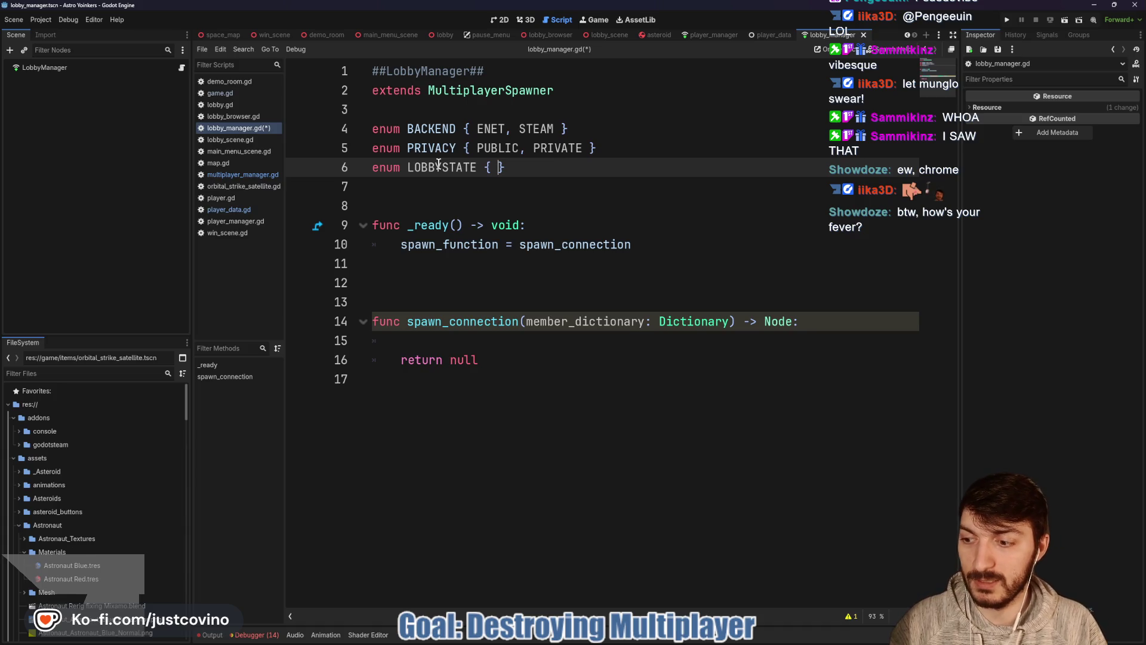
text(IDLE)
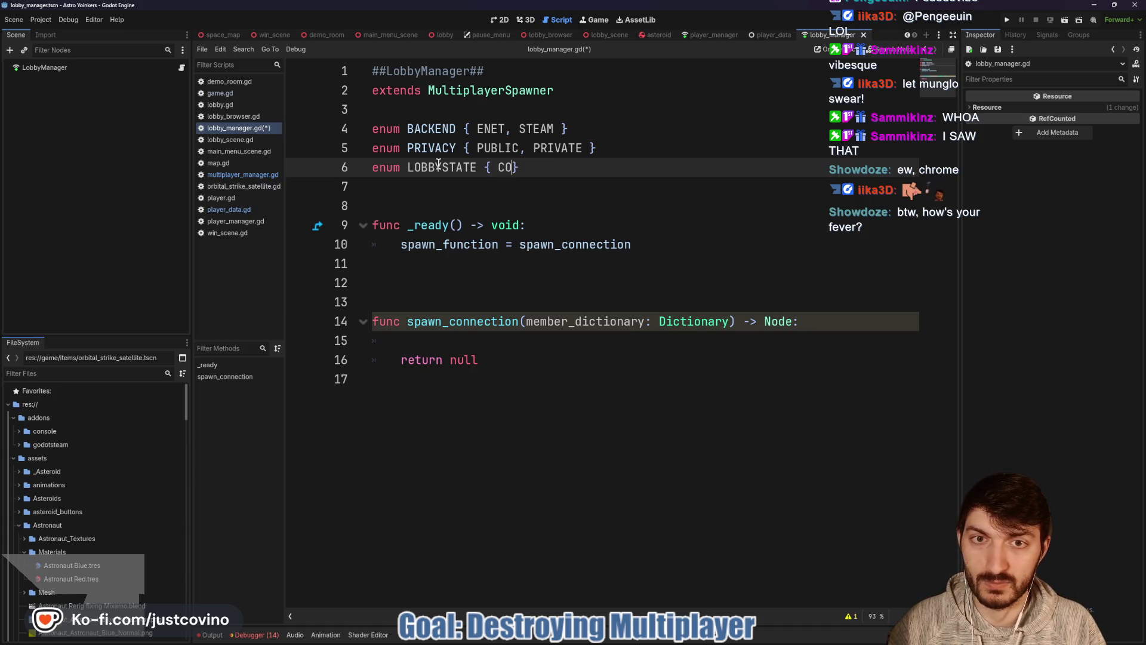
key(BackSpace)
key(BackSpace)
key(BackSpace)
text(OFFLINE, C)
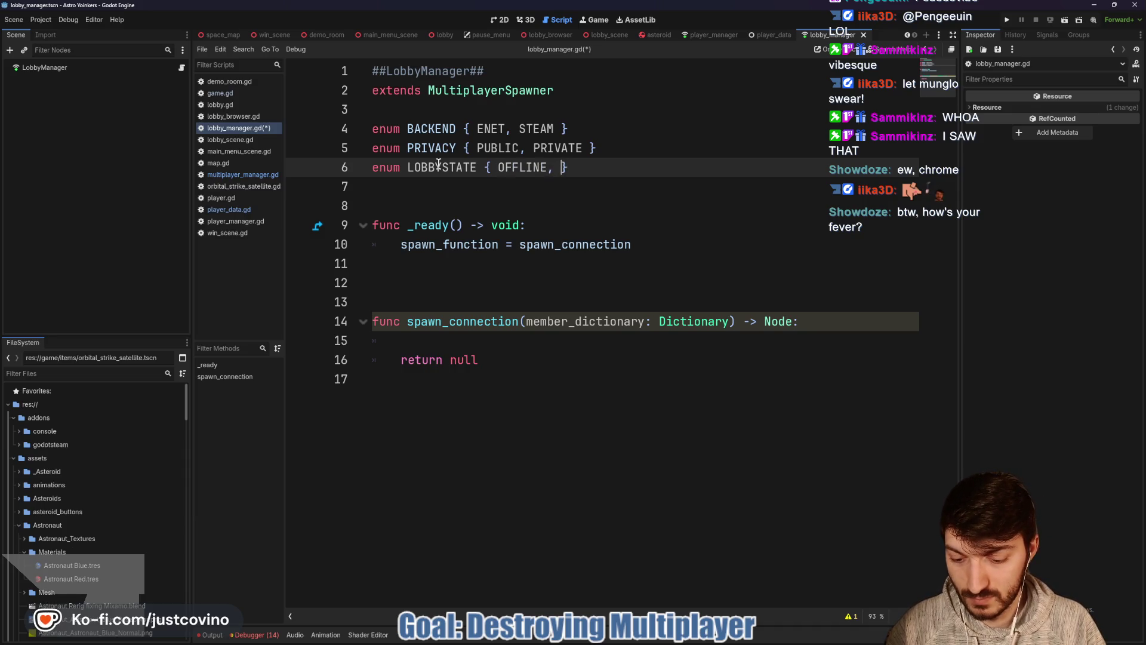
text(ONNECTING, )
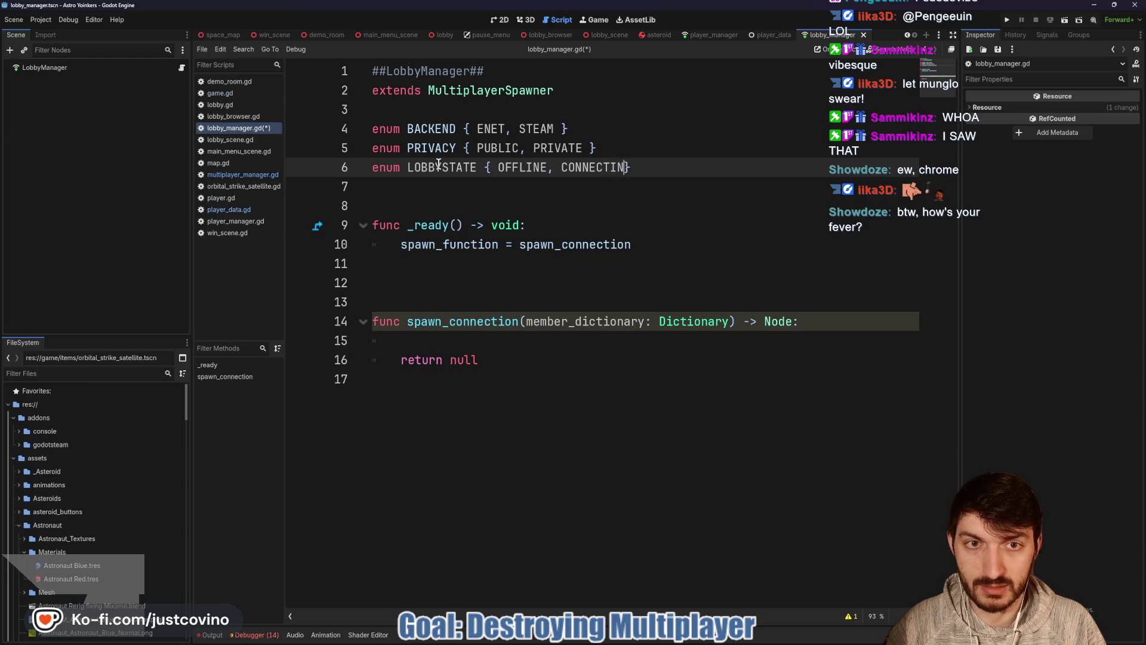
text(CONNECTED,)
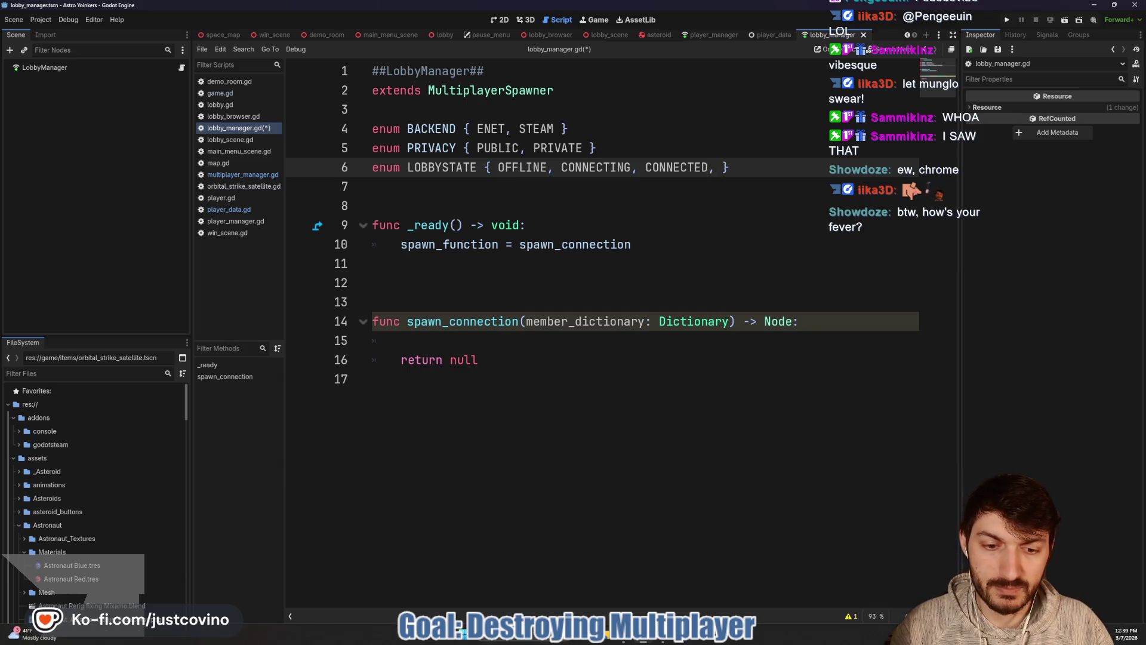
After checking the C# source, rename the enum's CONNECTED value to RUNNING.
key(alt+Tab)
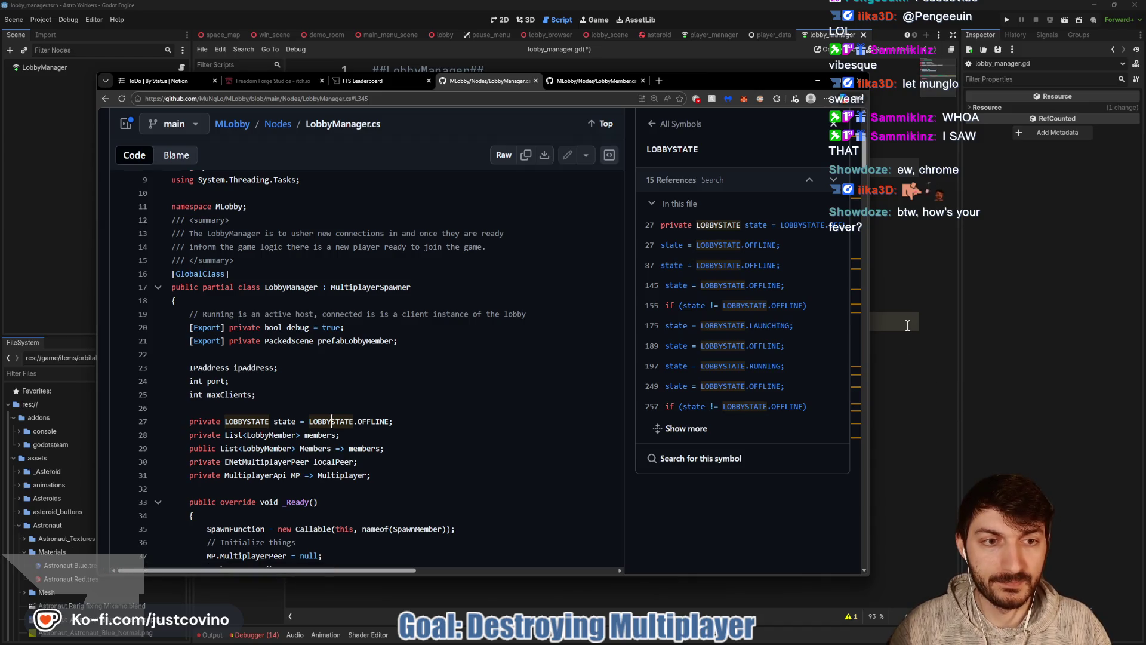
key(alt+Tab)
drag(709, 167, 645, 167)
text(RUNNING)
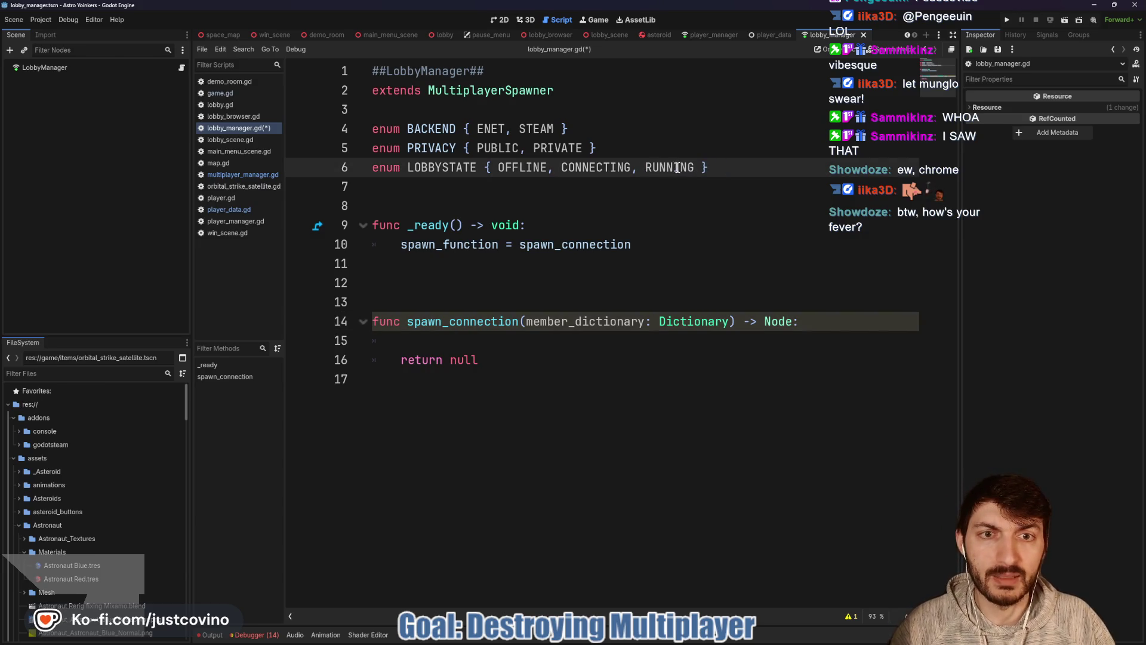
drag(631, 167, 561, 167)
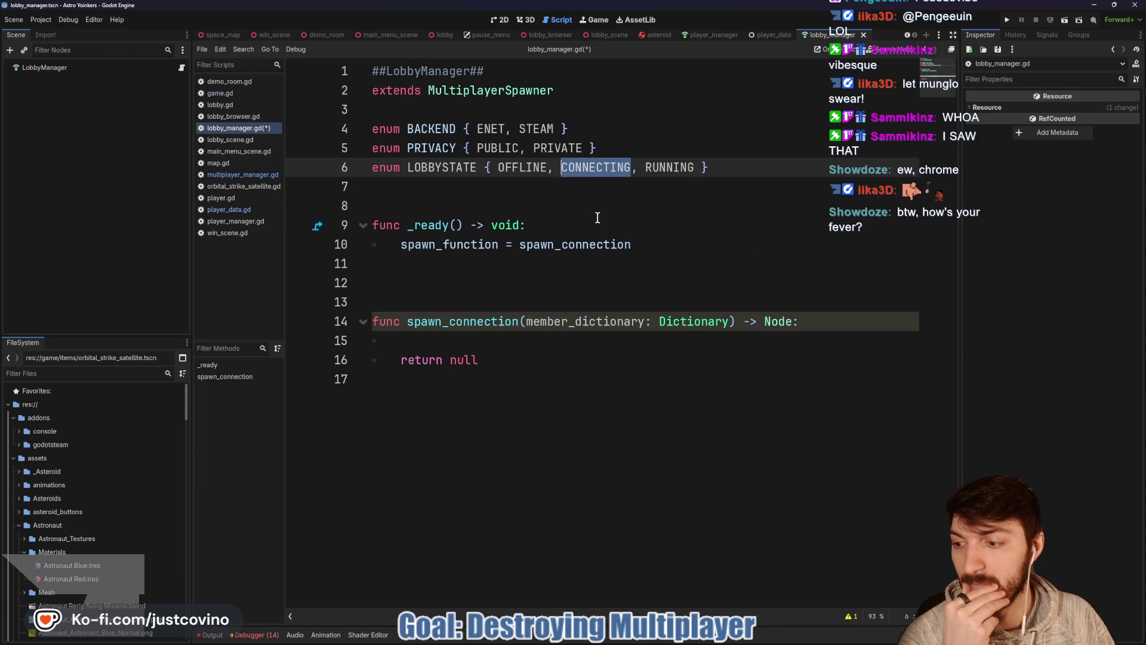
click(599, 217)
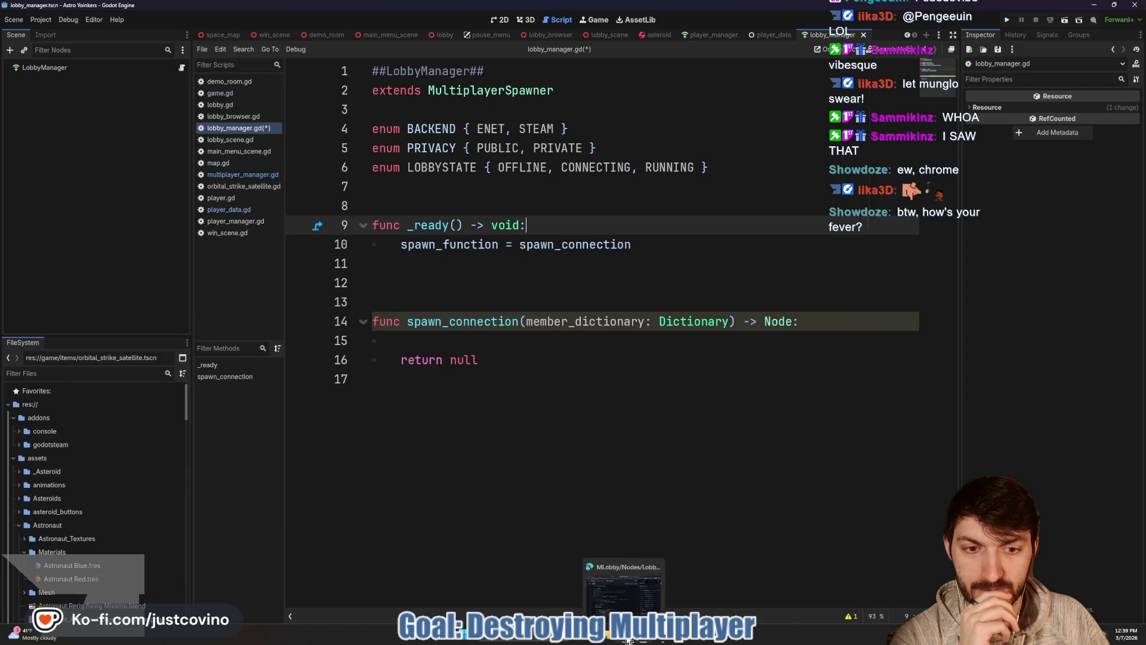
key(alt+Tab)
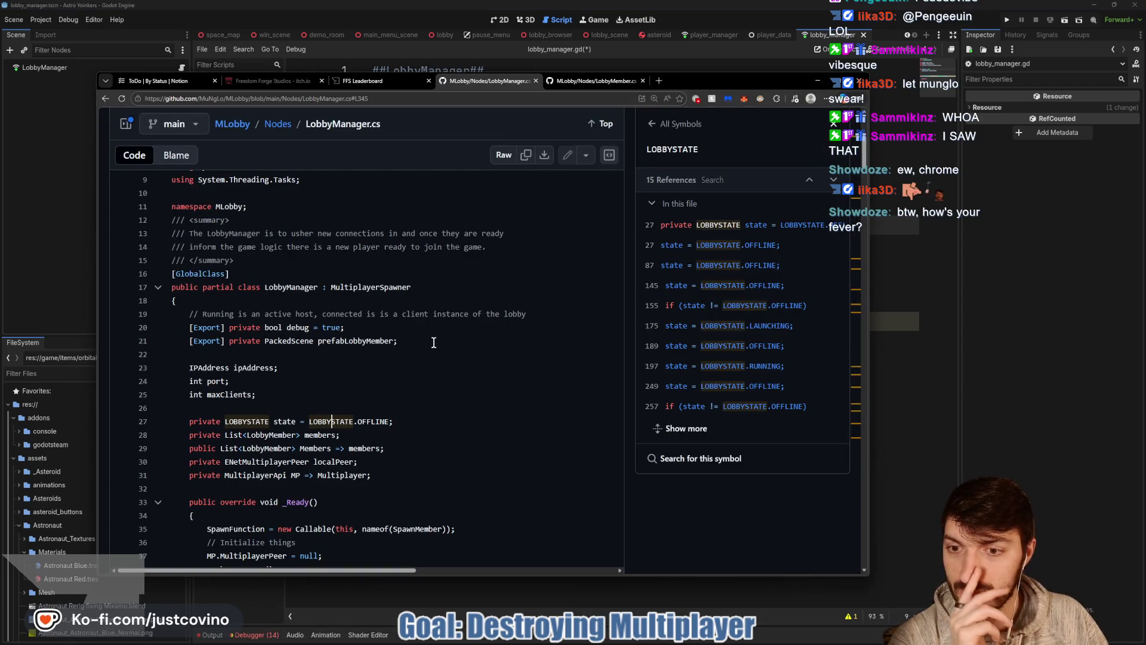
Trace OnPeerConnected's references in LobbyManager.cs to its usage at line 115.
scroll(428, 323, down, 3)
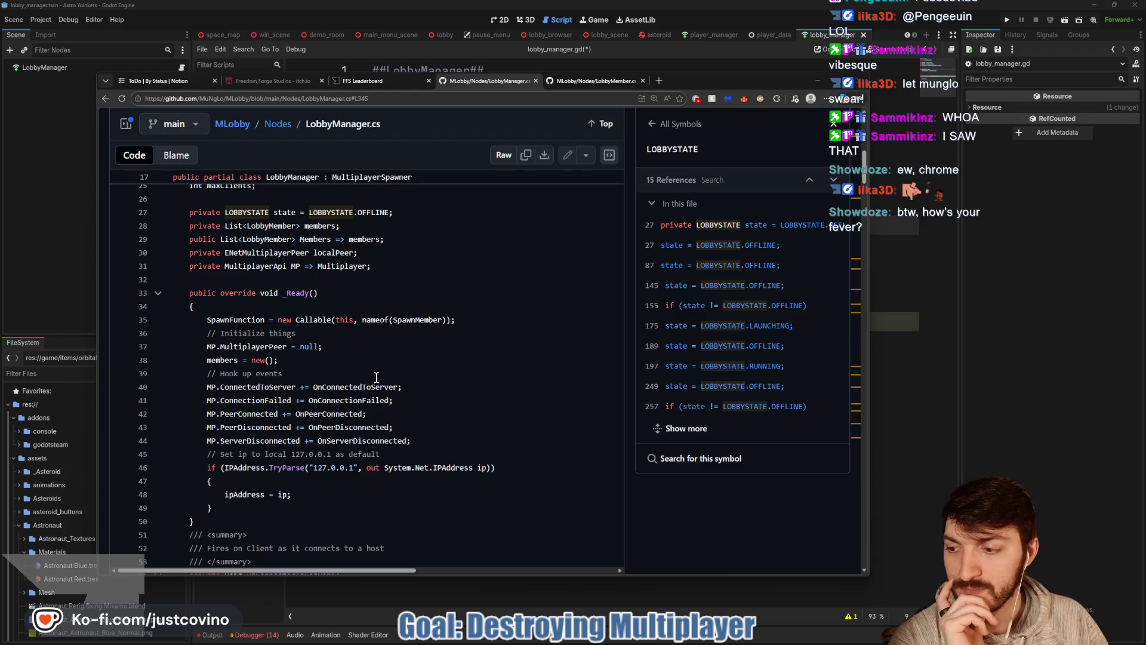
scroll(371, 334, down, 1)
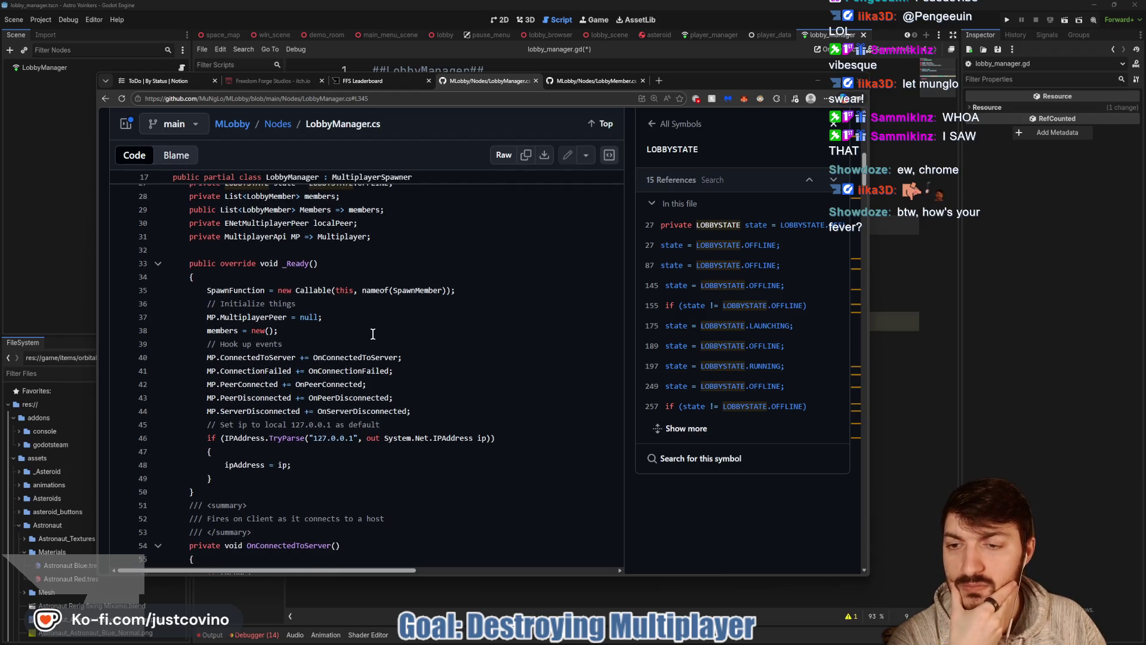
scroll(372, 335, down, 1)
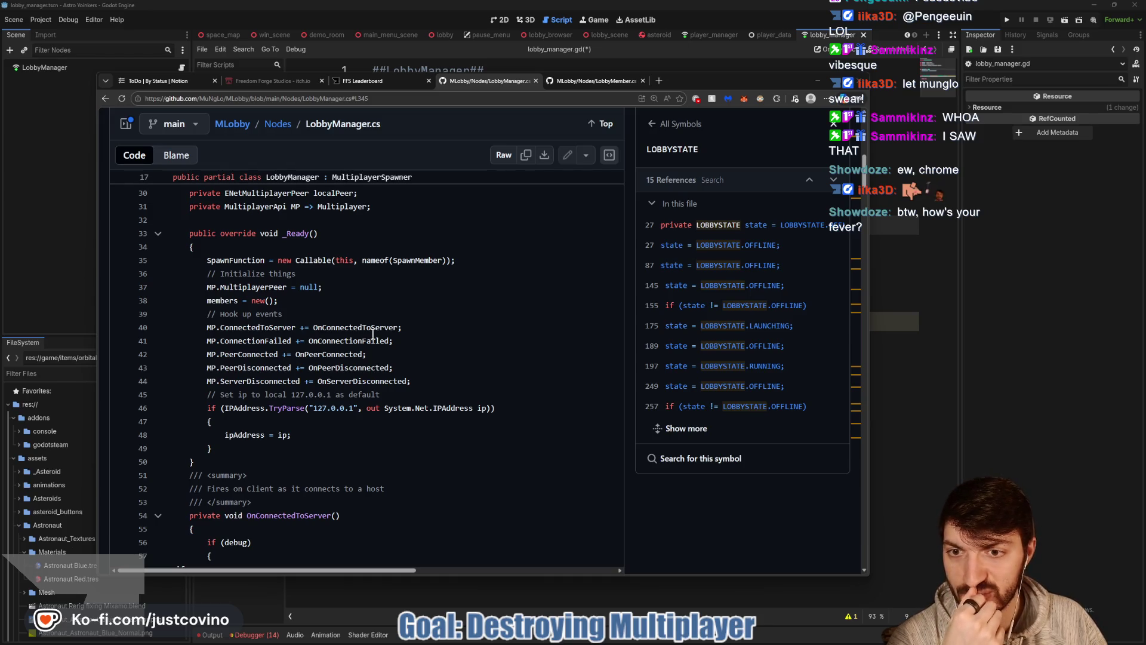
scroll(372, 334, down, 1)
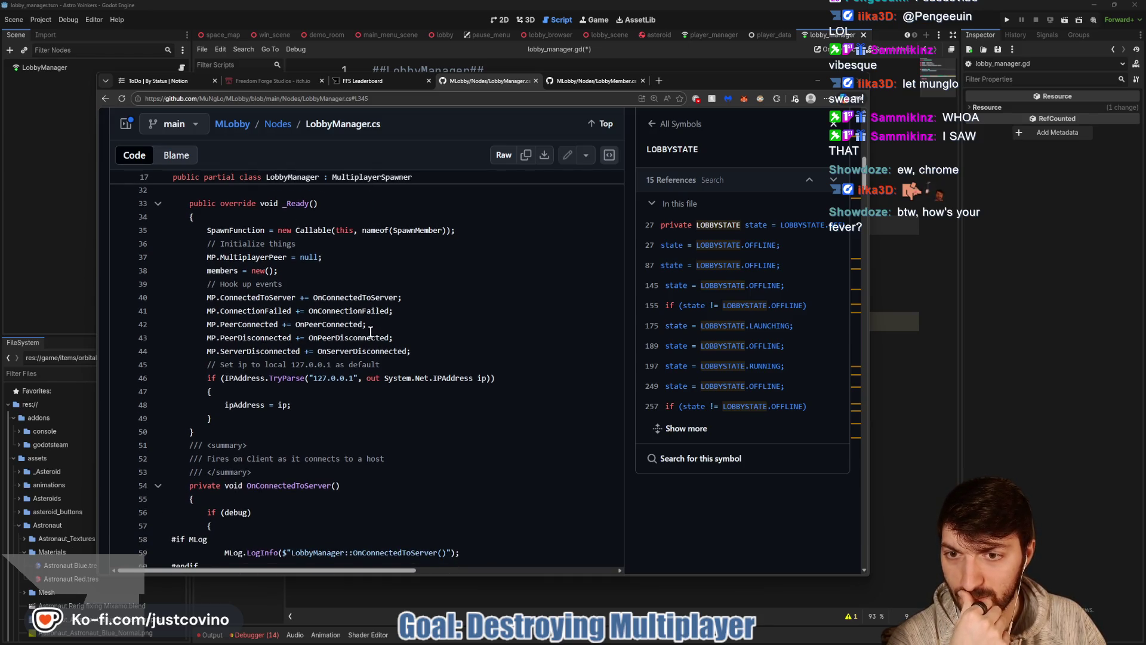
click(337, 324)
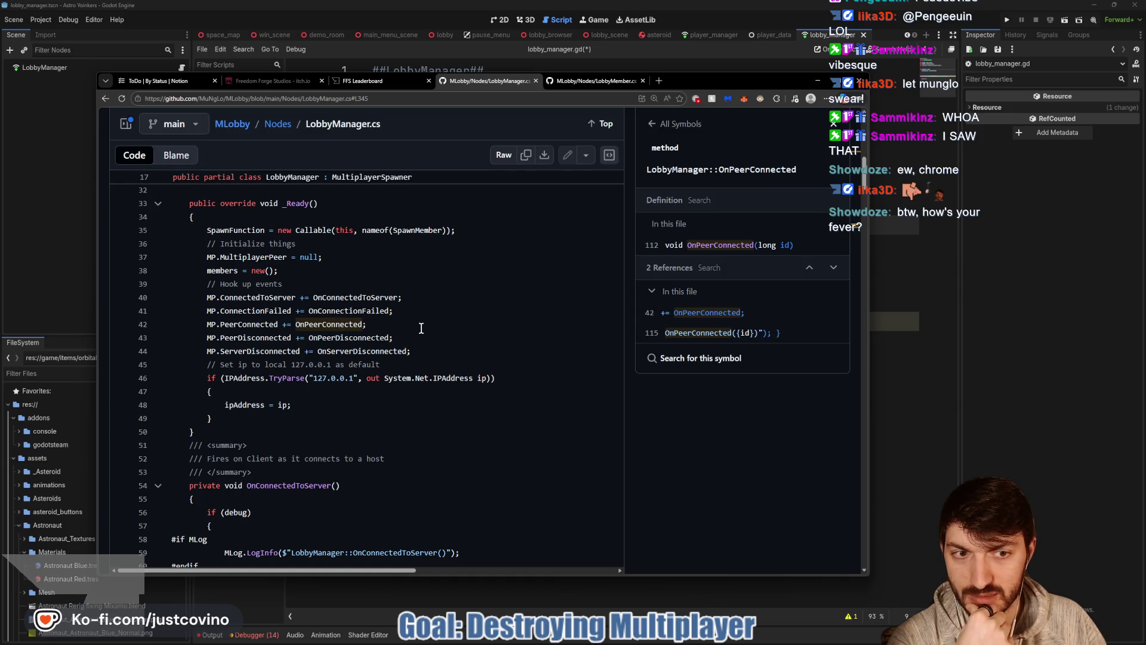
click(701, 333)
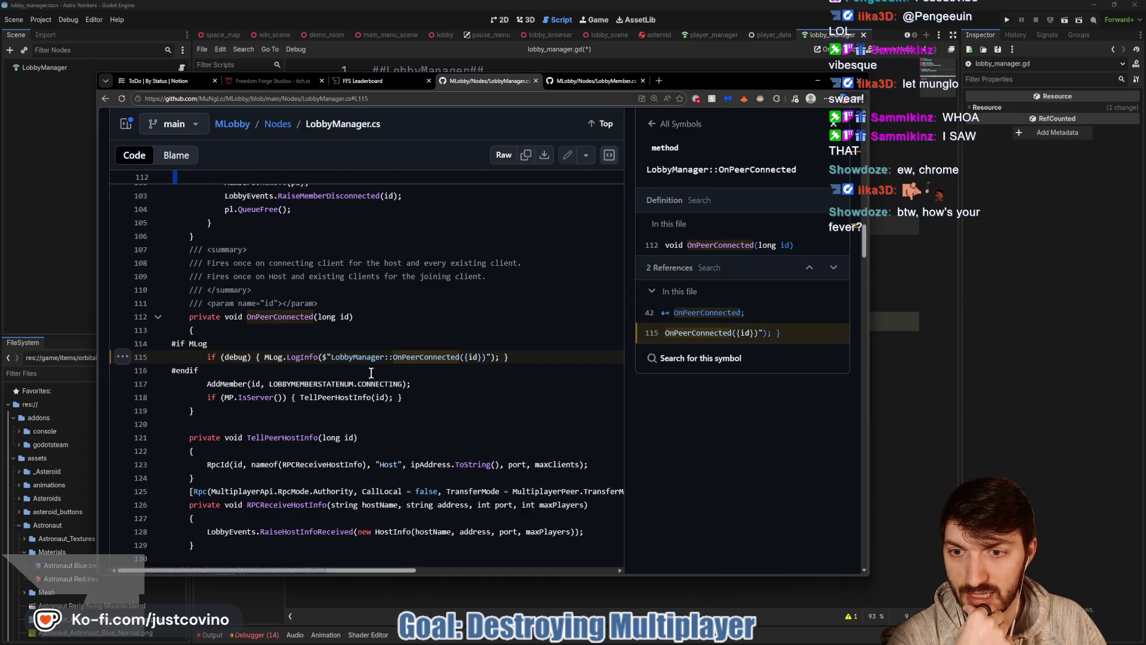
scroll(380, 385, down, 1)
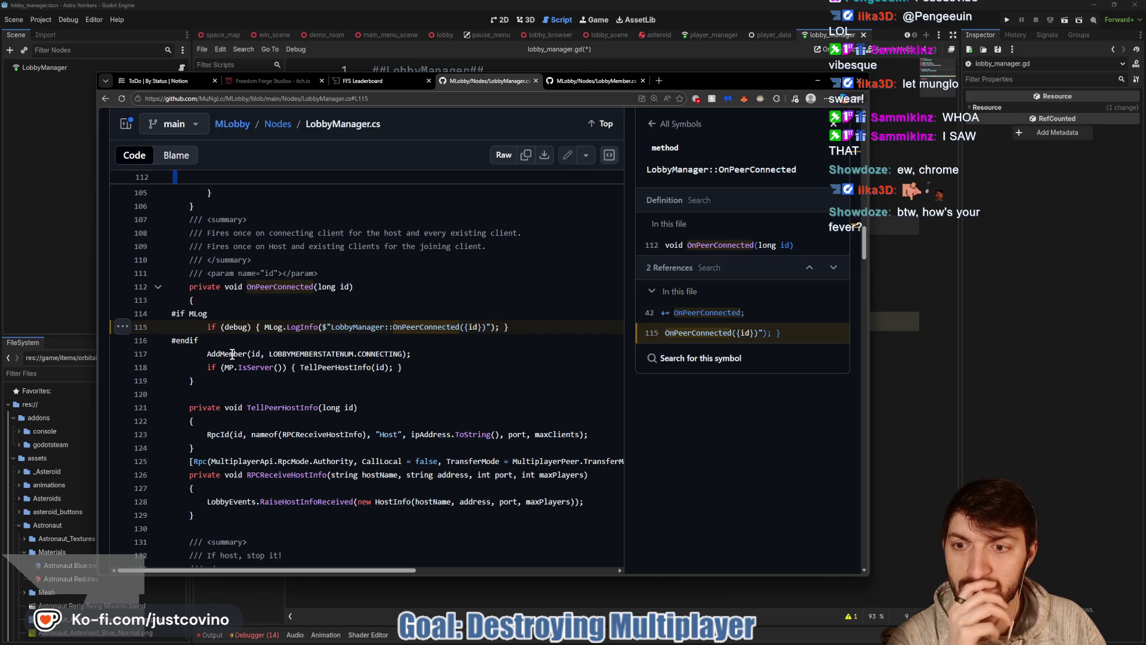
Look up AddMember and bring its line-329 definition into view with its 3 references.
click(230, 354)
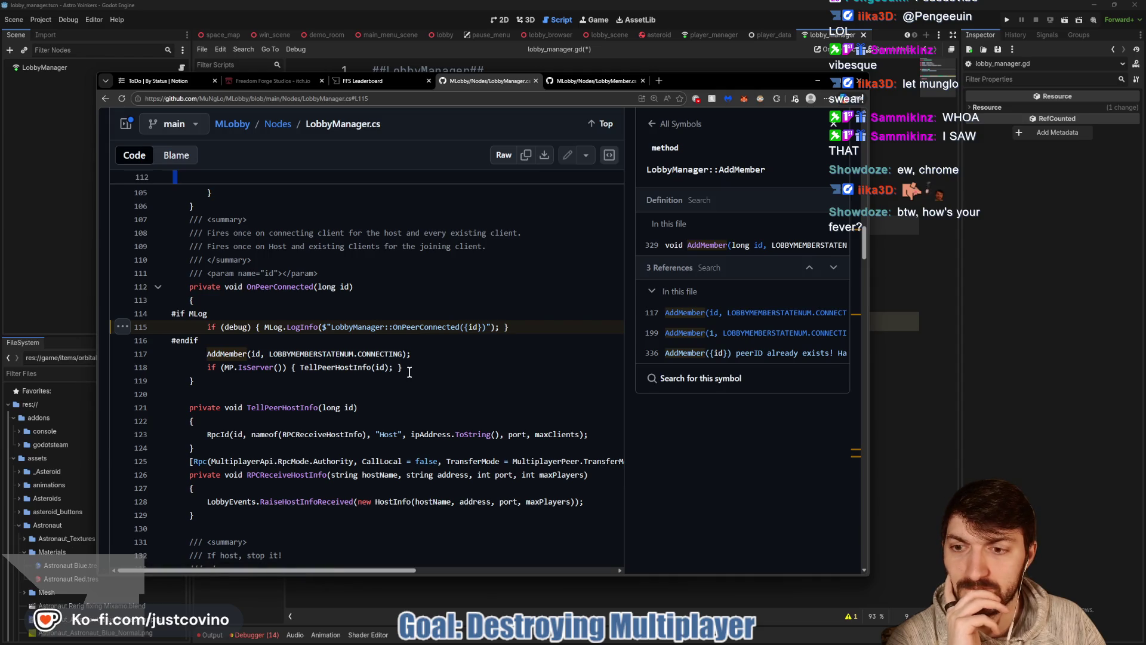
scroll(411, 372, down, 3)
scroll(409, 372, up, 8)
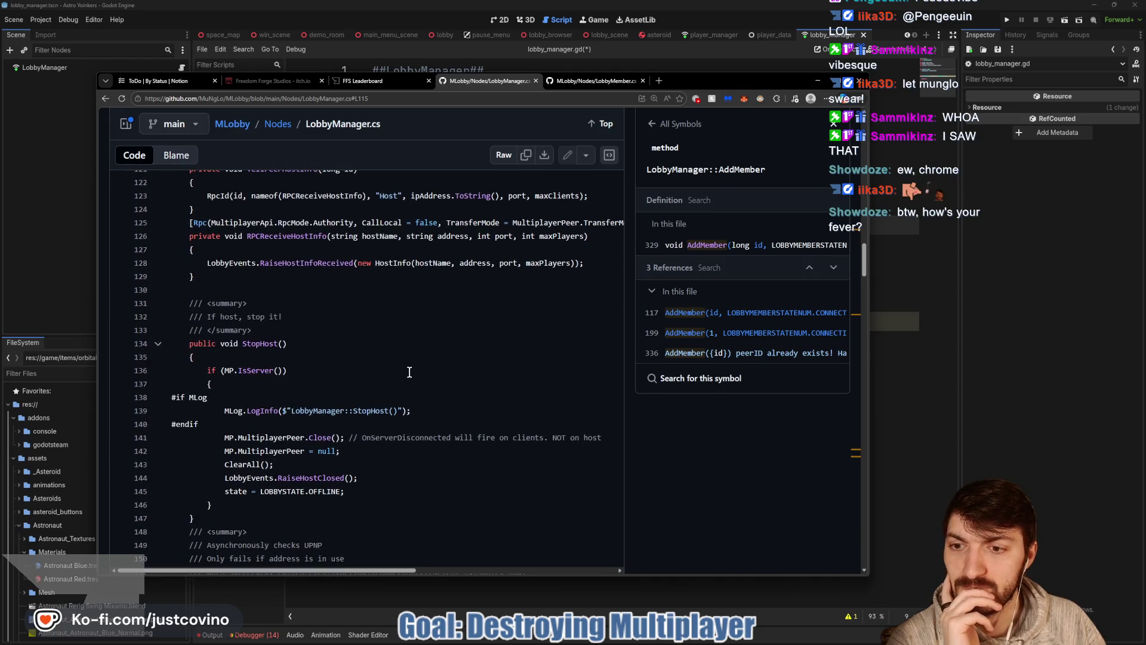
scroll(410, 372, up, 8)
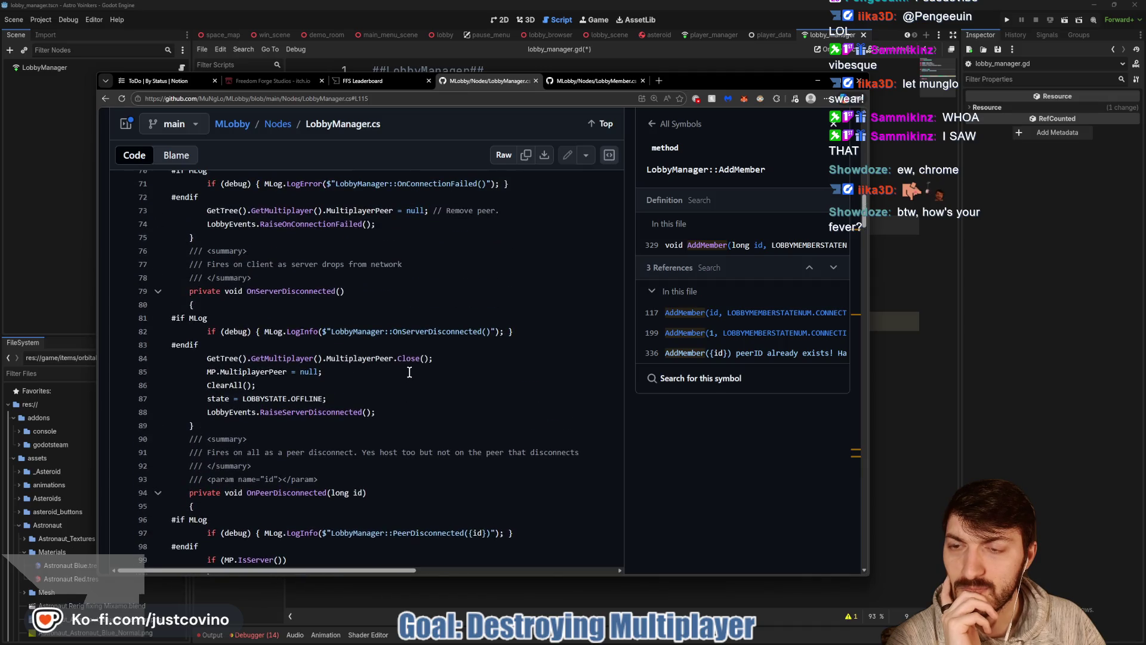
scroll(409, 372, up, 6)
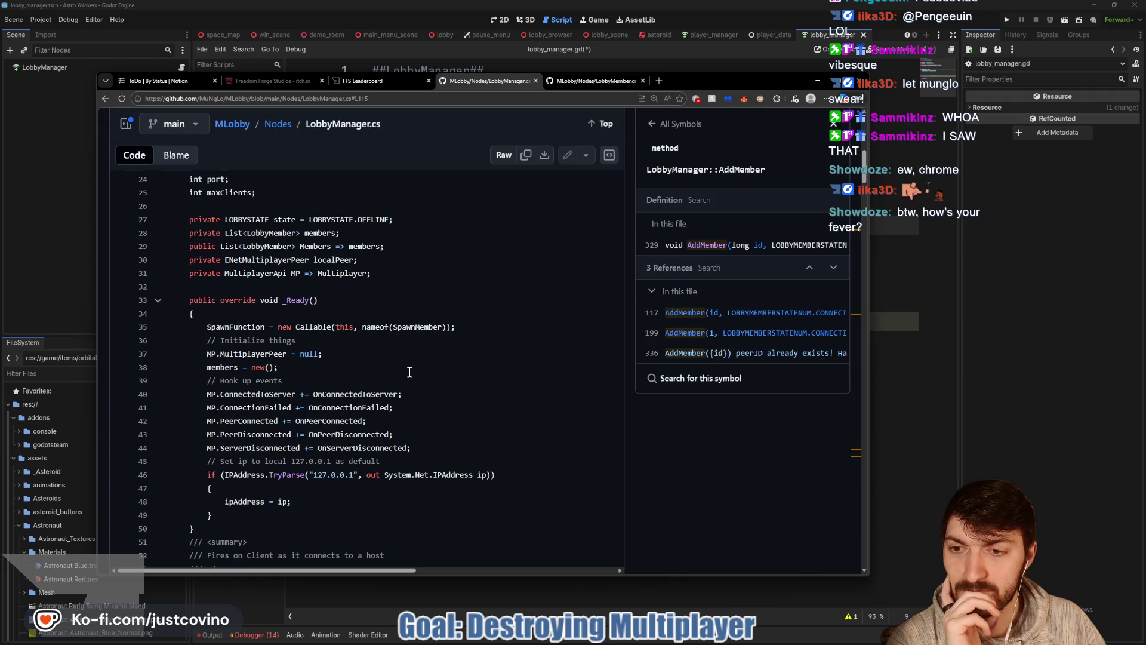
scroll(410, 372, up, 5)
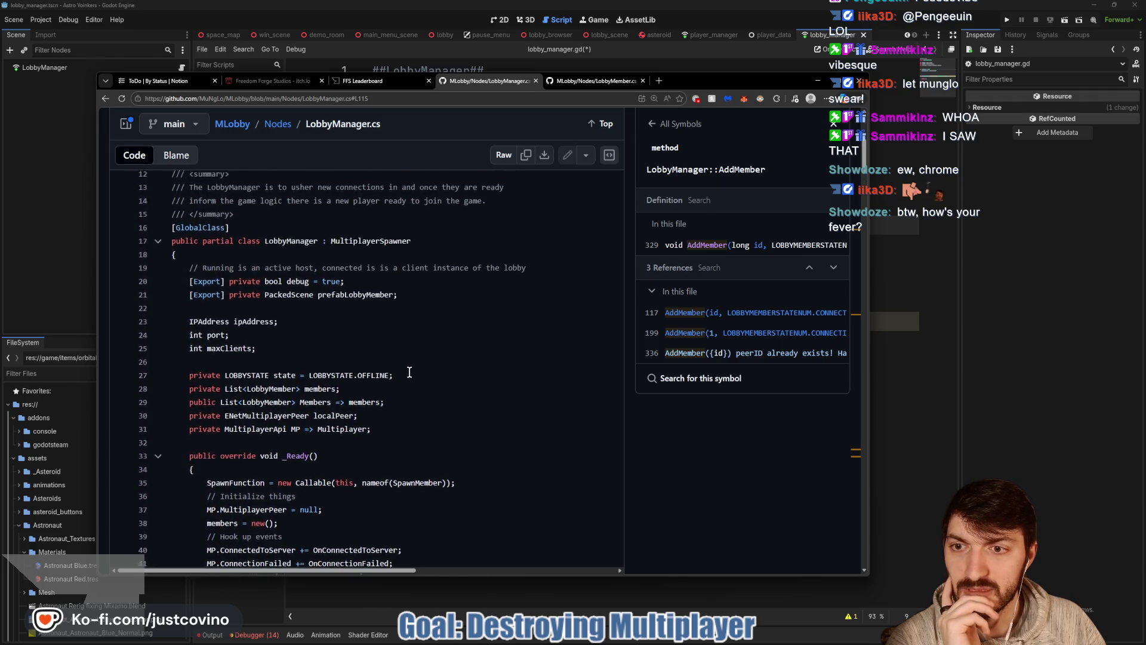
scroll(410, 372, up, 2)
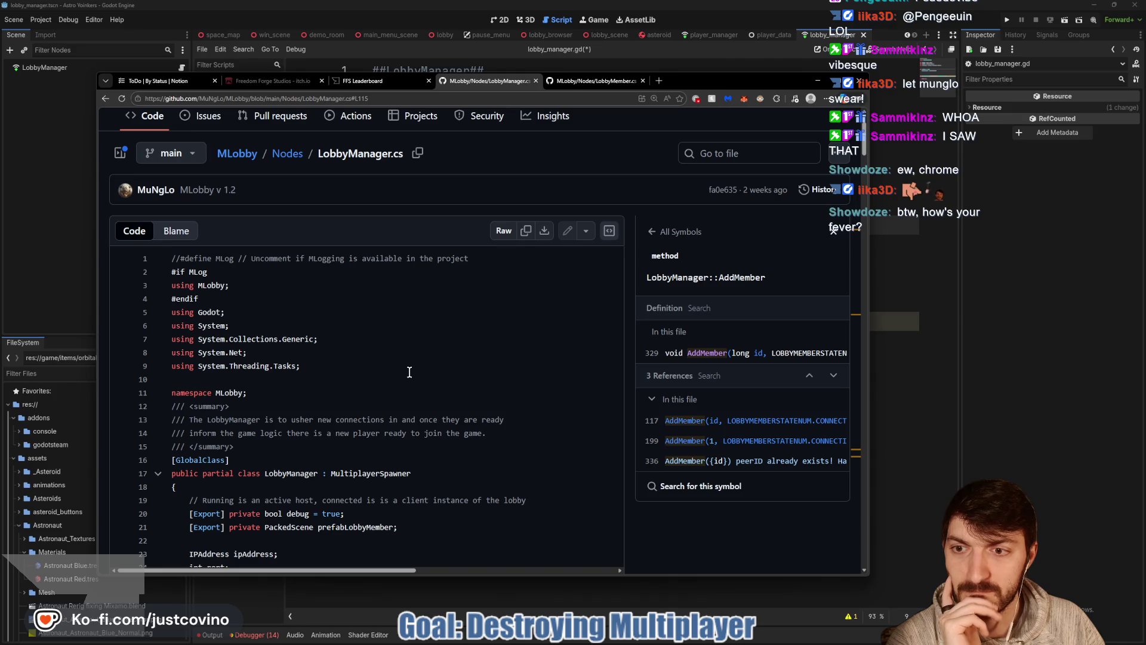
scroll(410, 372, down, 5)
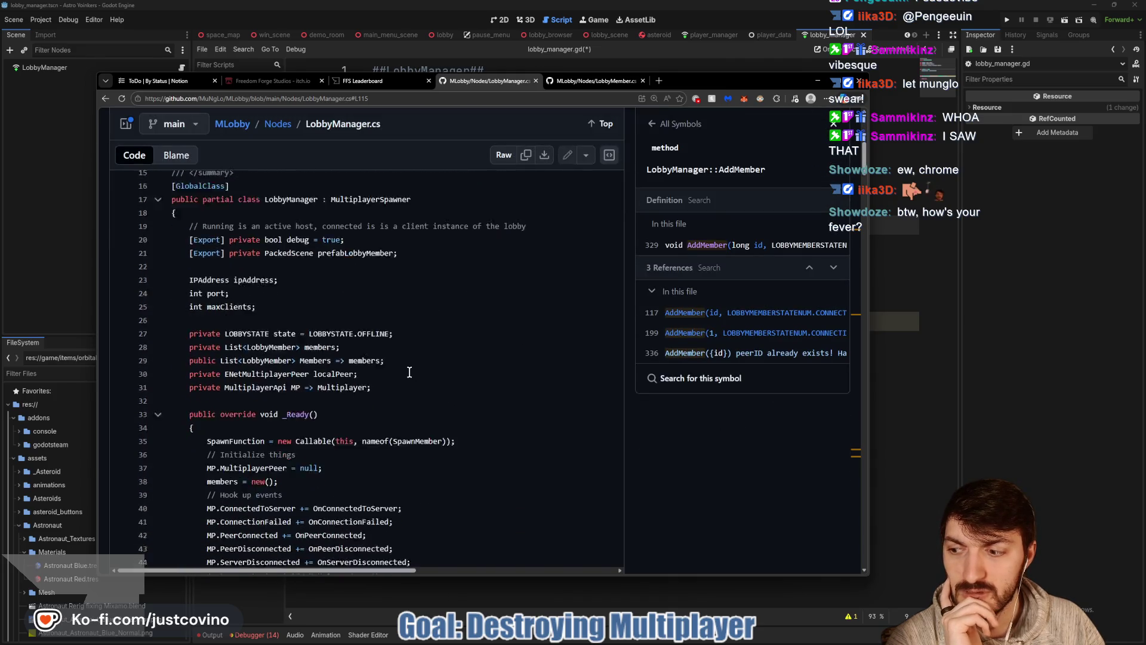
scroll(409, 372, down, 1)
scroll(410, 372, up, 3)
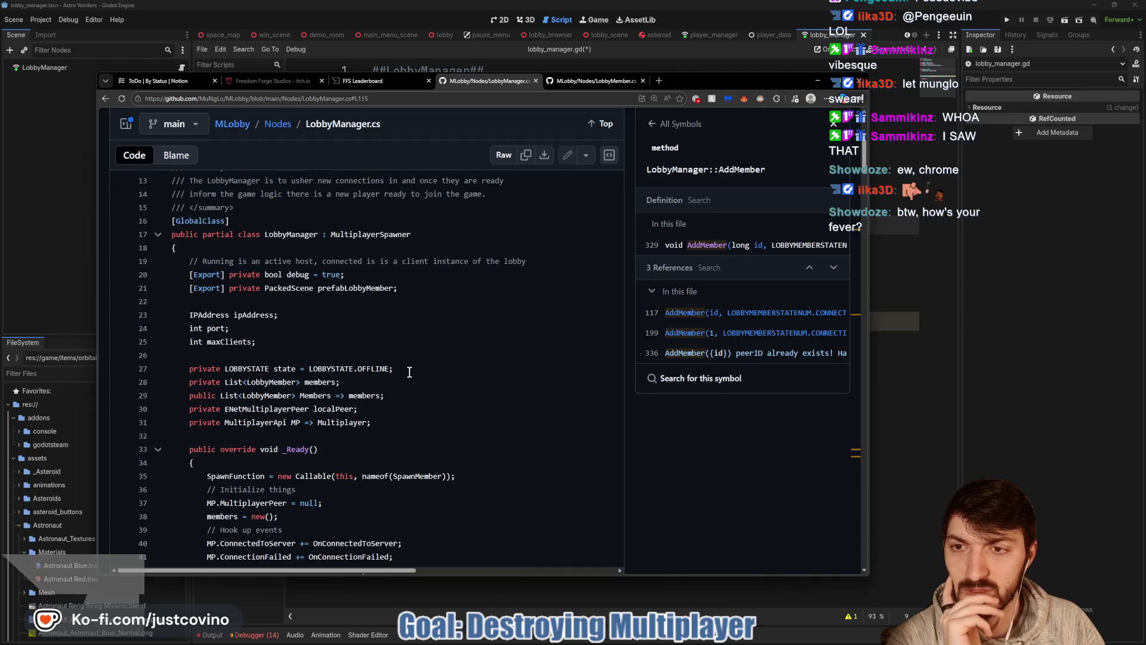
scroll(409, 372, down, 5)
scroll(409, 372, down, 20)
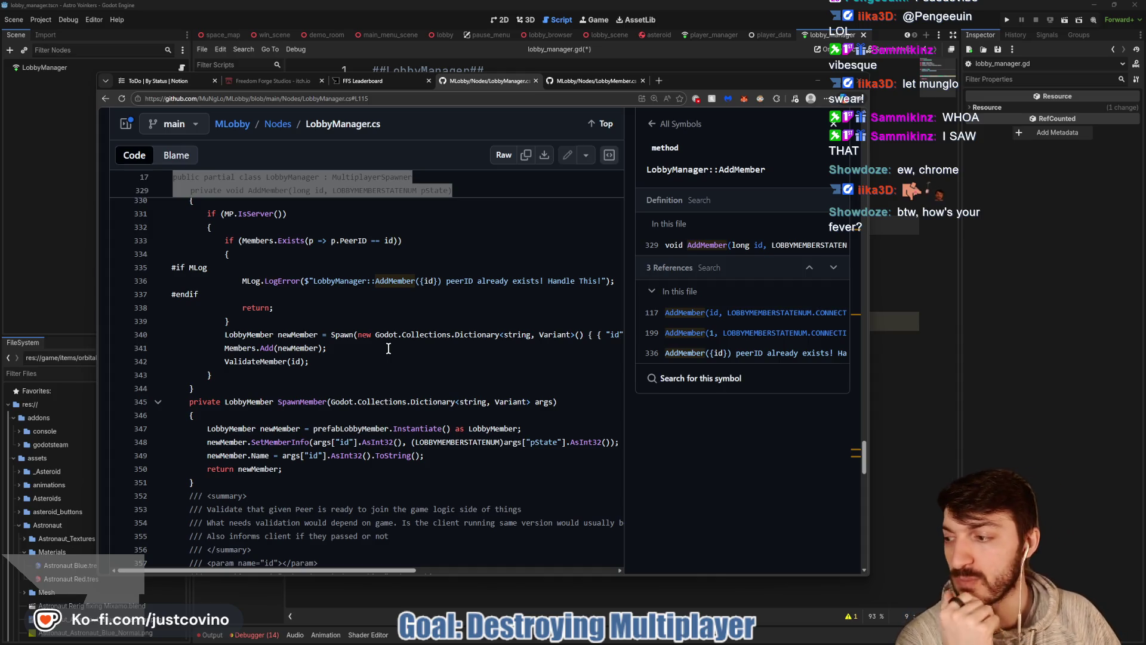
scroll(352, 382, down, 1)
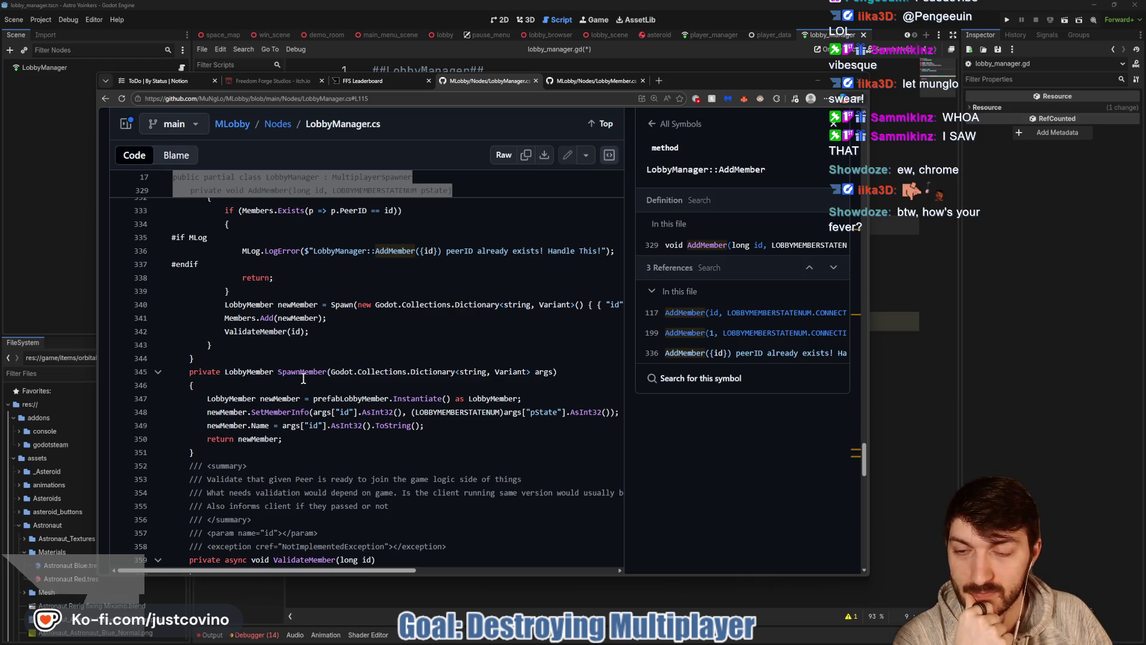
scroll(303, 379, down, 3)
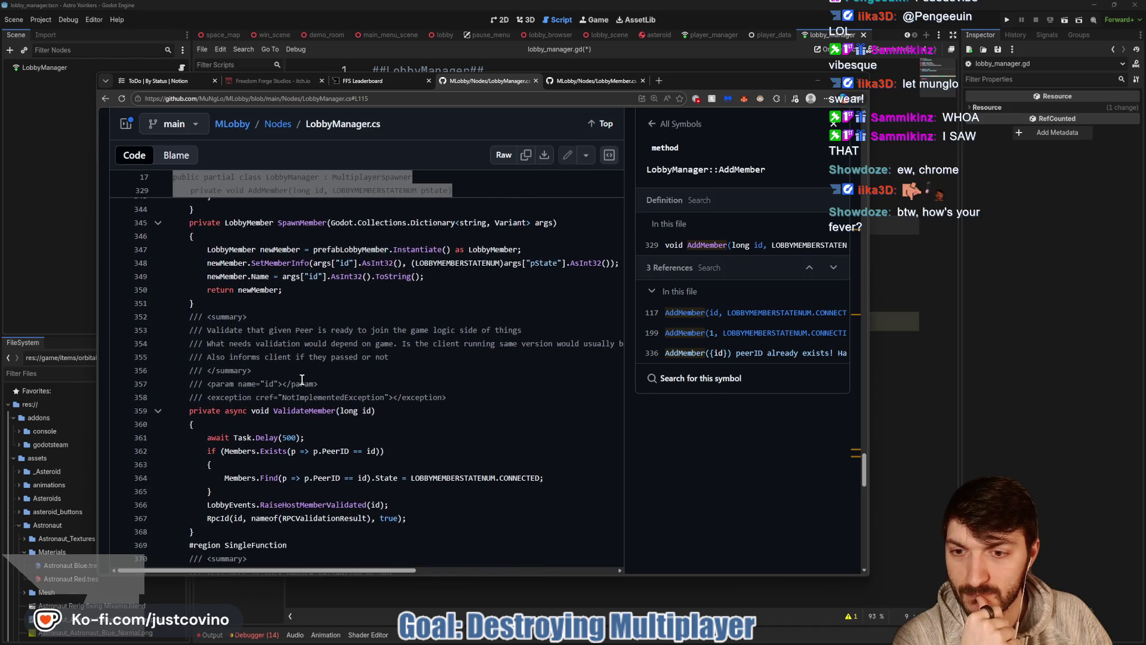
scroll(303, 379, down, 1)
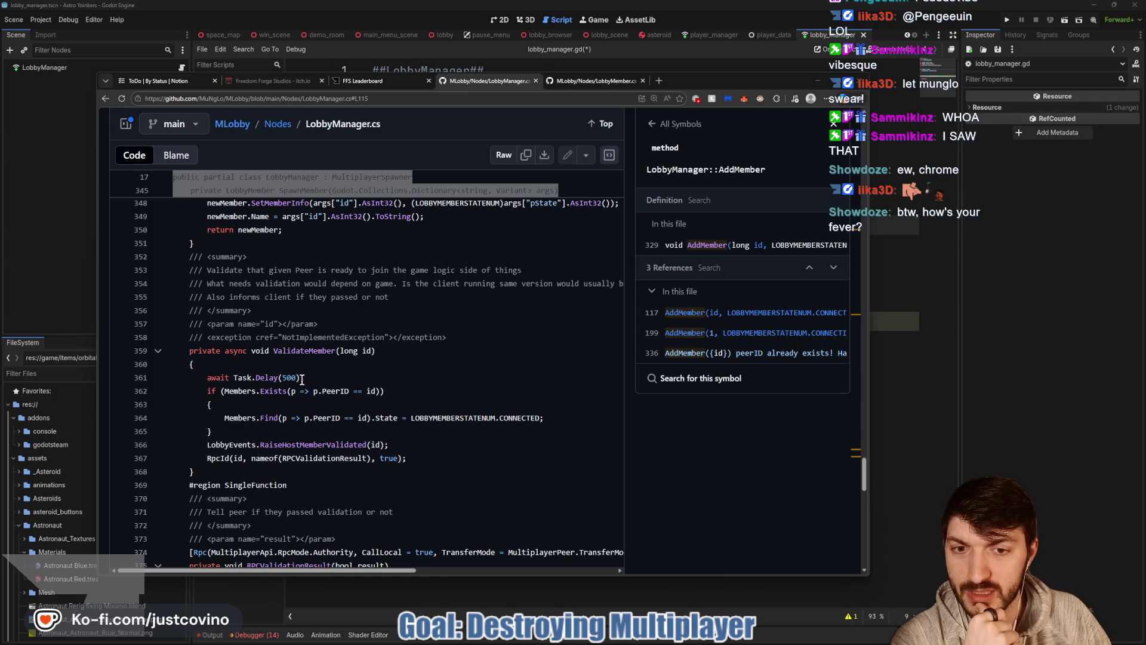
scroll(302, 379, down, 1)
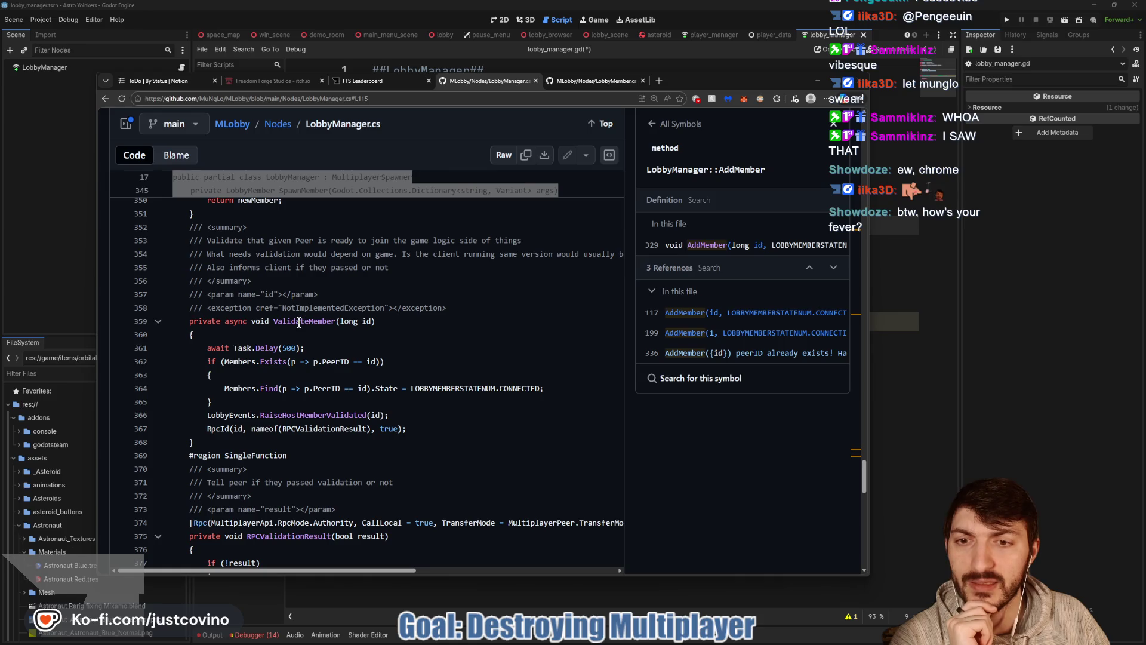
scroll(310, 345, up, 2)
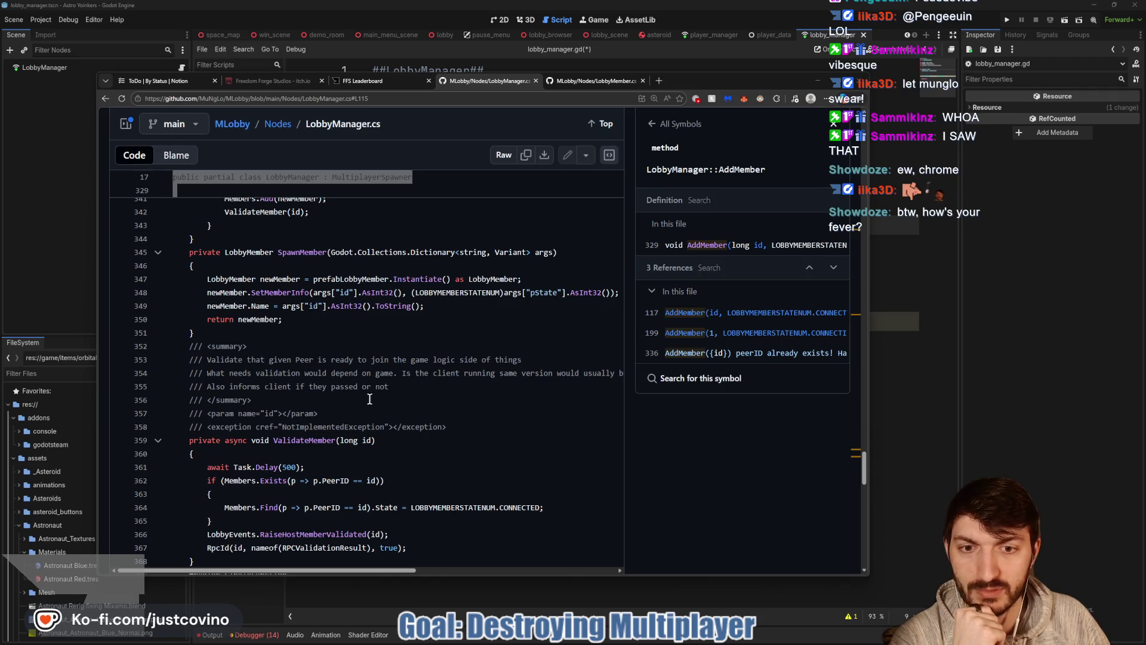
scroll(376, 395, right, 3)
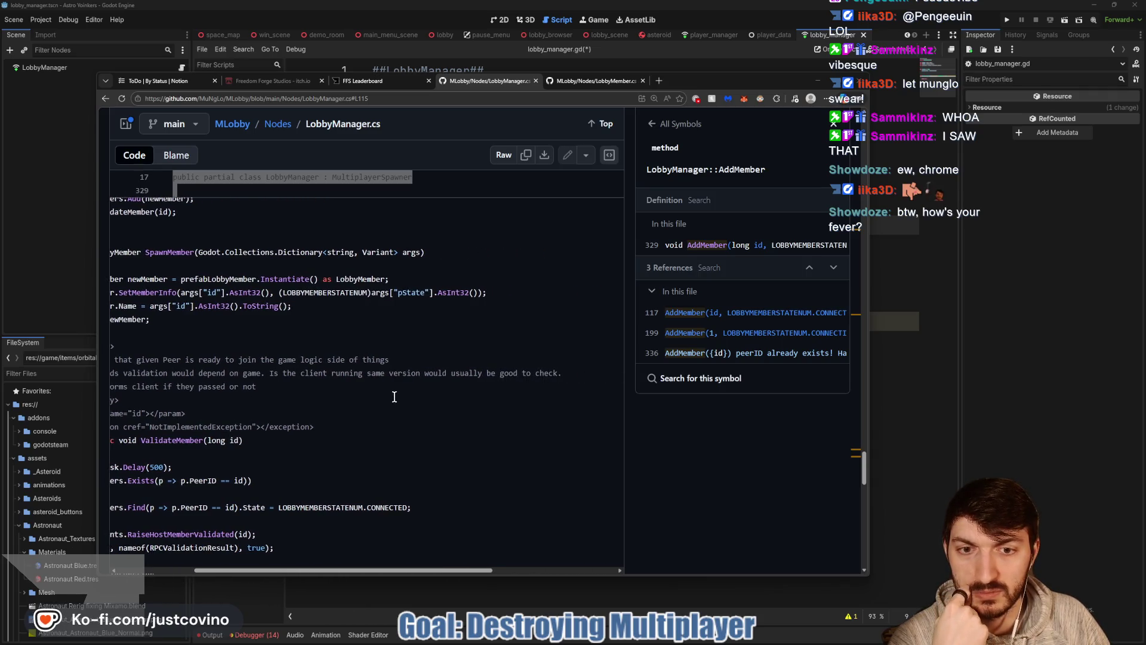
scroll(391, 396, left, 3)
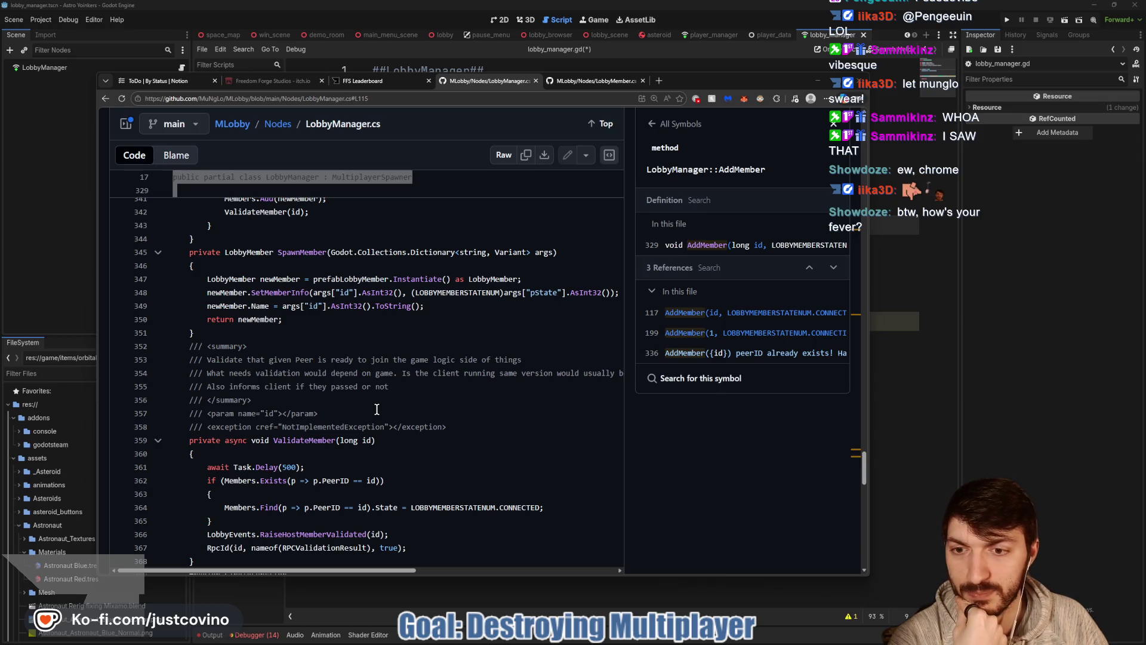
scroll(370, 405, down, 2)
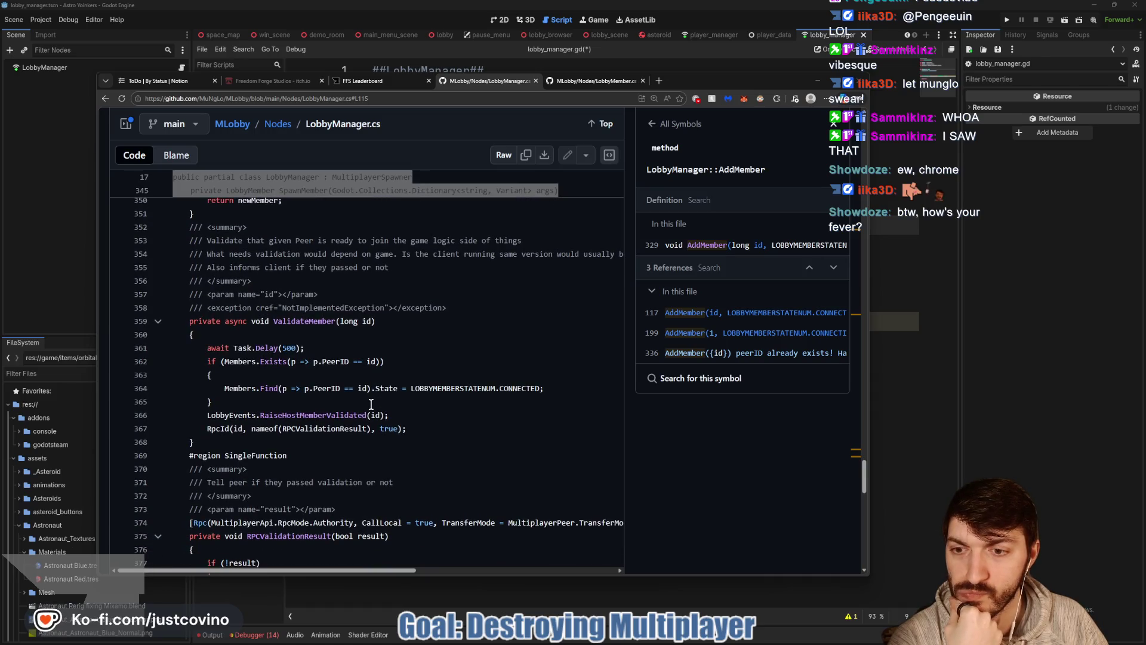
scroll(370, 405, down, 2)
scroll(372, 395, down, 1)
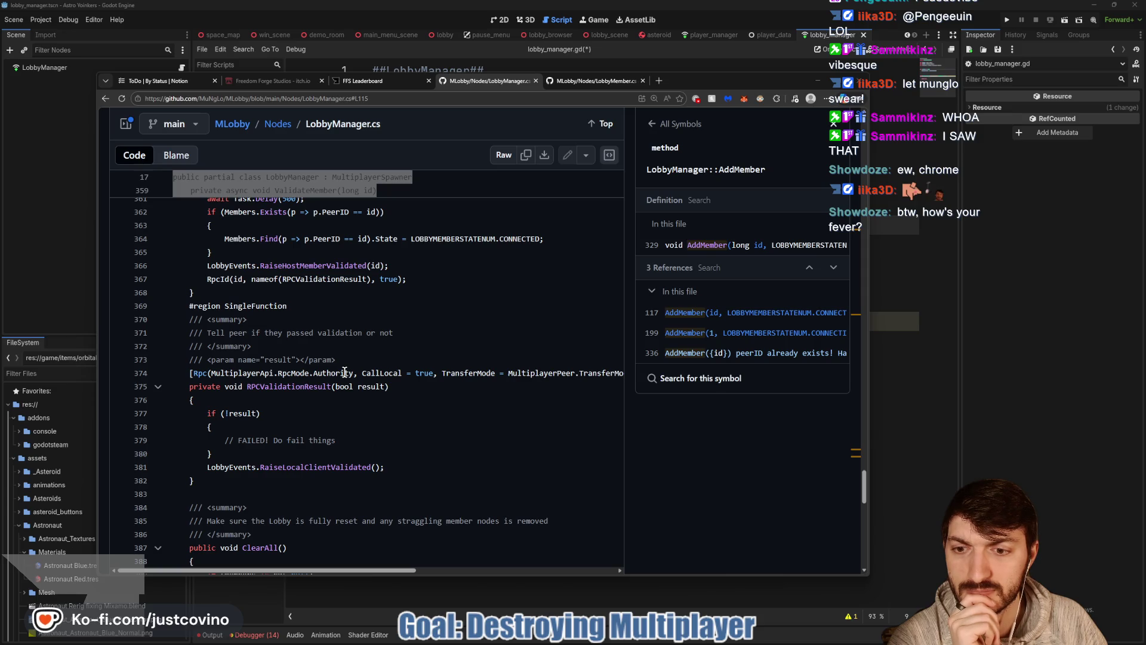
Read the RPCValidationResult and ClearAll code, then return to Godot's lobby_manager.gd script.
scroll(345, 371, down, 2)
scroll(344, 372, down, 4)
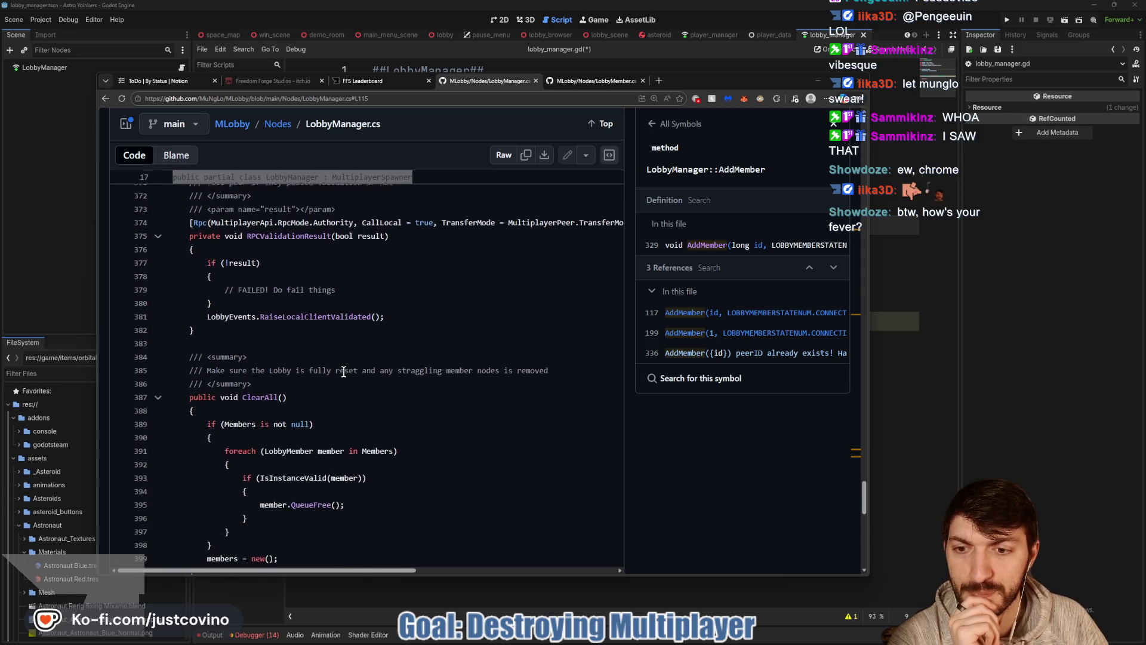
scroll(343, 372, up, 5)
scroll(343, 372, up, 8)
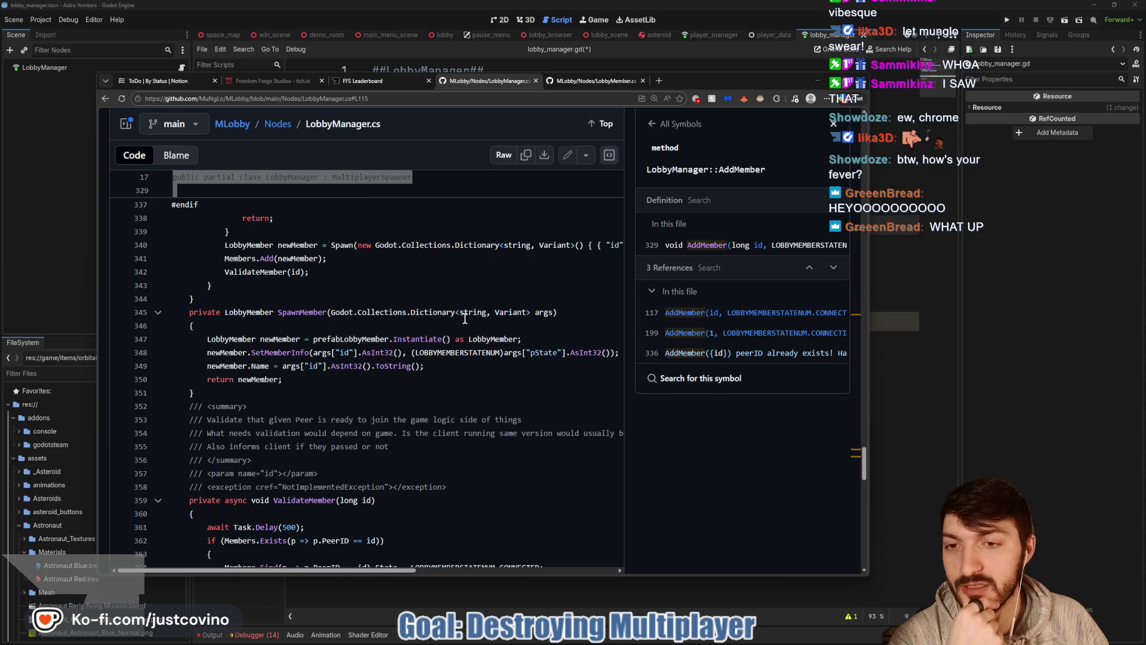
click(937, 338)
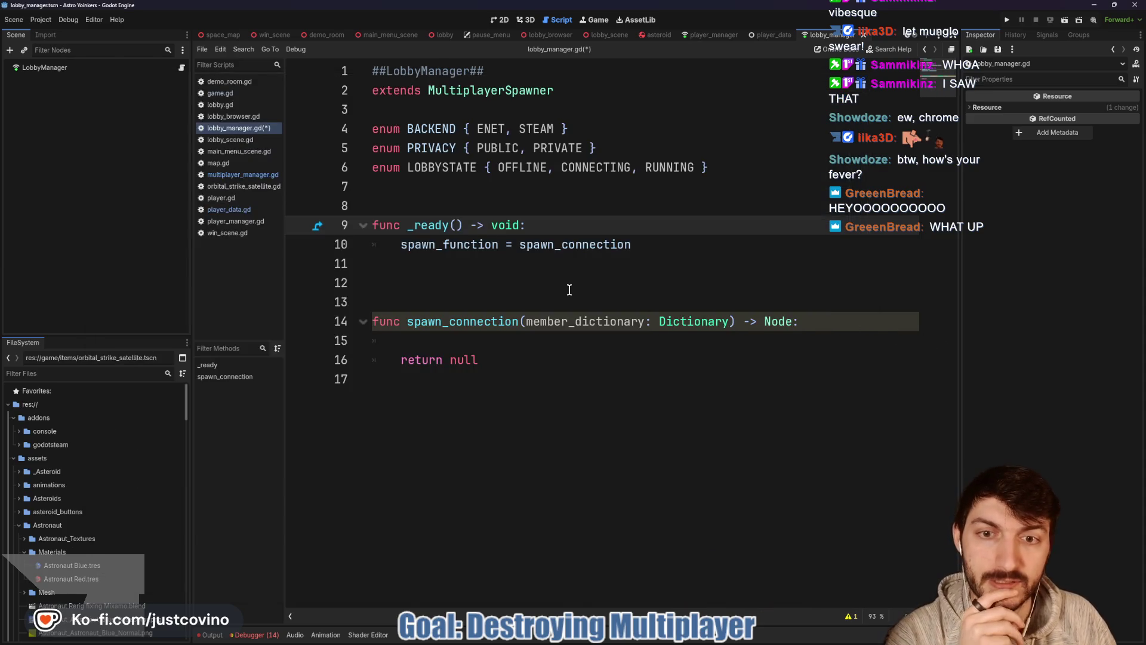
Visit the lobby_scene and pause_menu scripts, close pause_menu, and return to lobby_manager.gd.
click(446, 205)
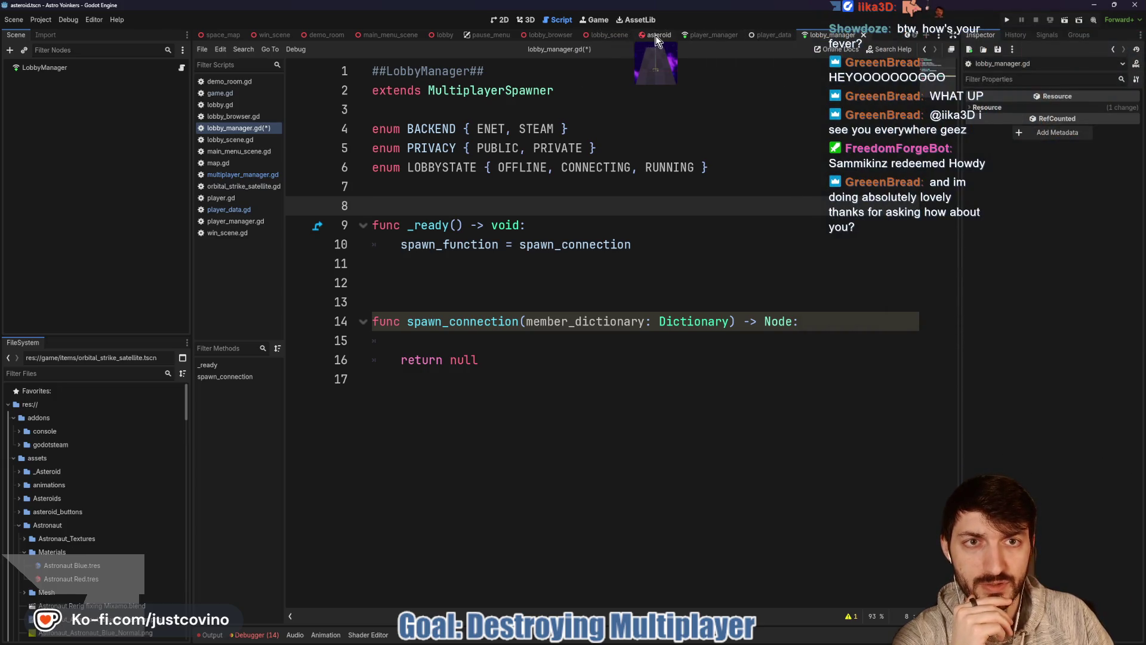
click(660, 35)
click(652, 37)
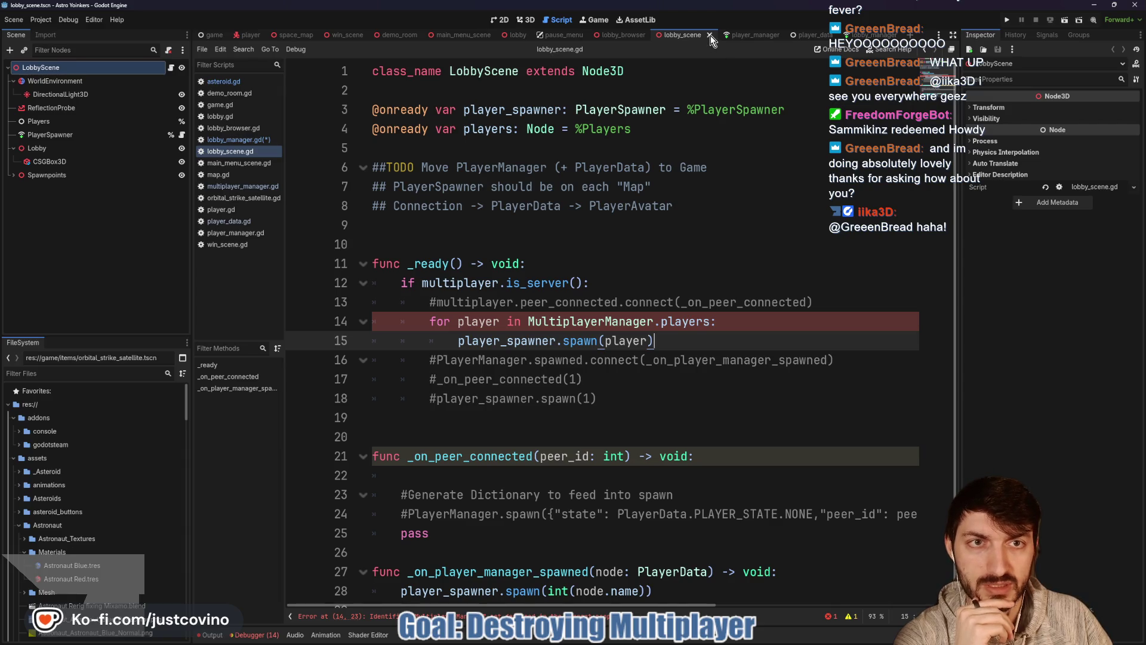
click(583, 37)
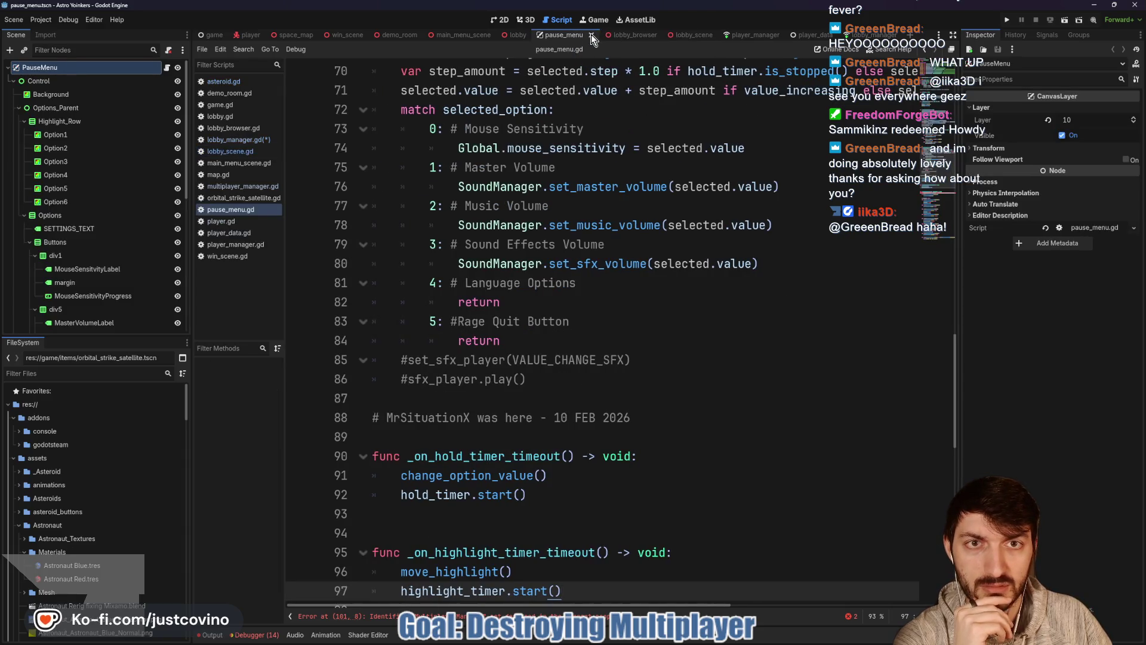
click(591, 35)
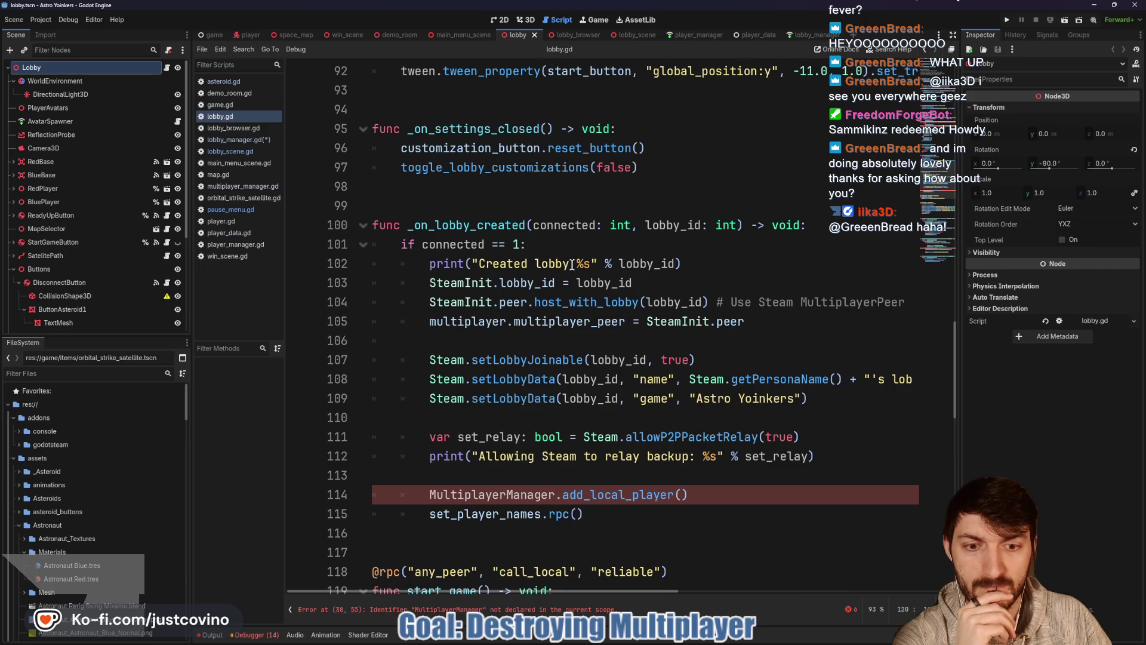
click(807, 34)
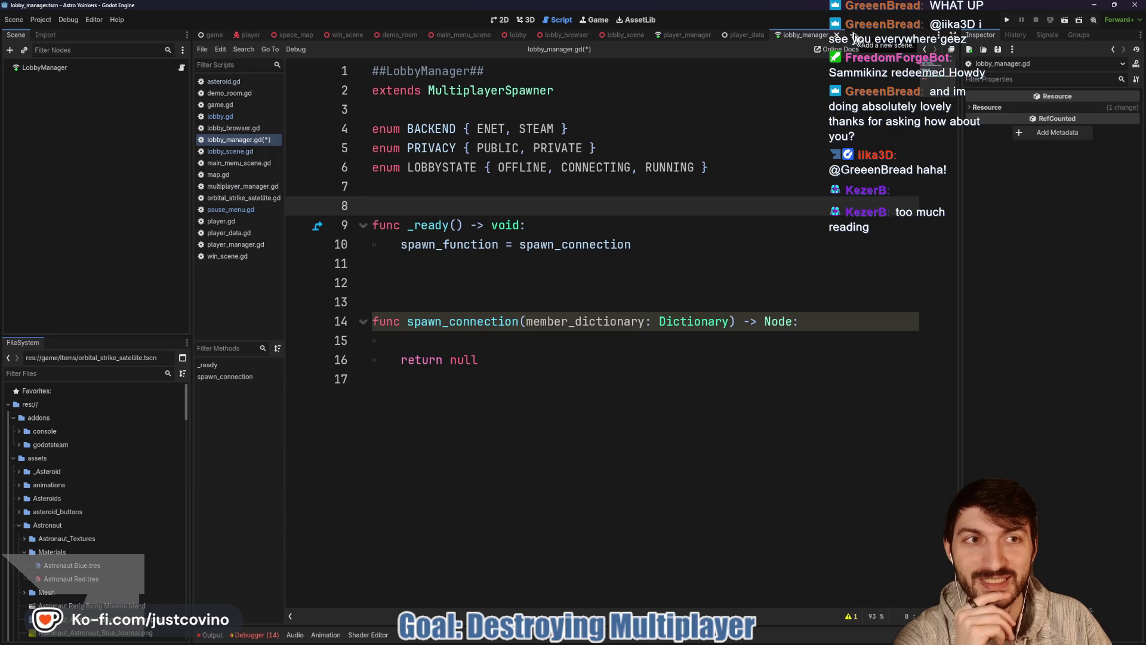
Create a new scene with a plain Node root named Connection.
click(855, 36)
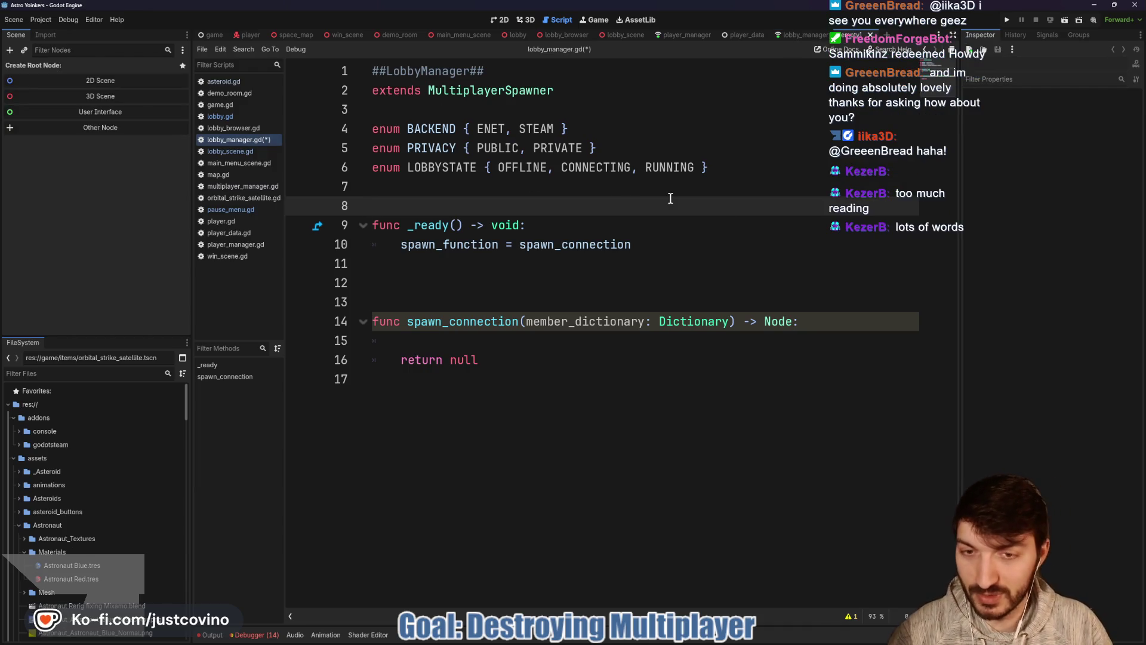
key(ctrl+a)
click(512, 195)
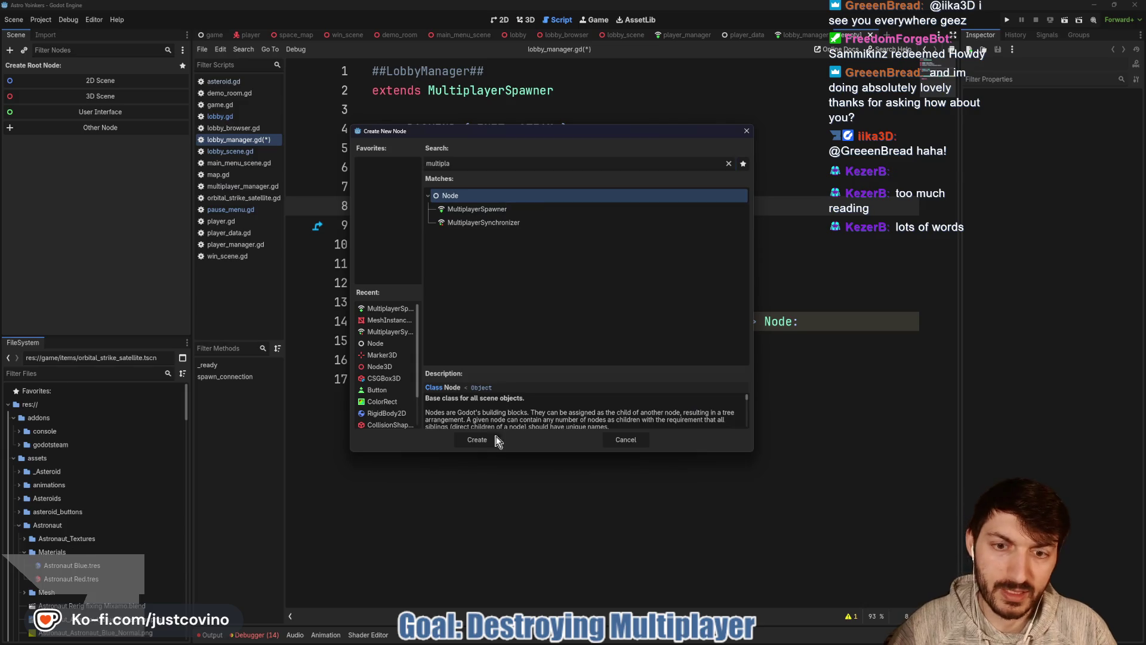
click(478, 438)
double_click(70, 67)
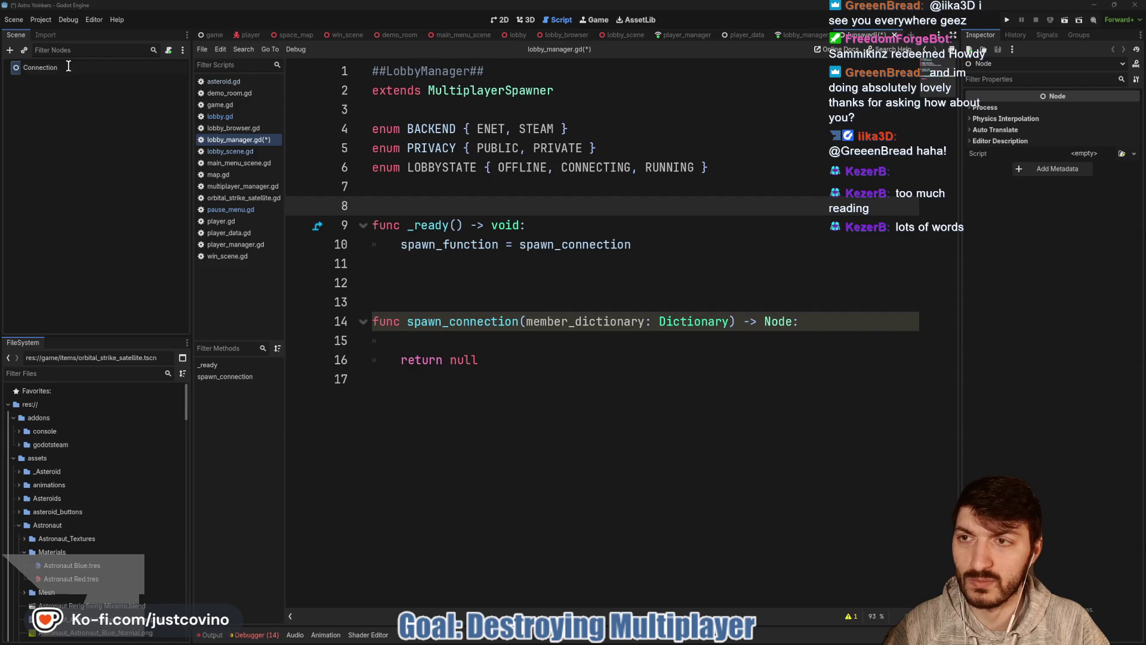
key(Return)
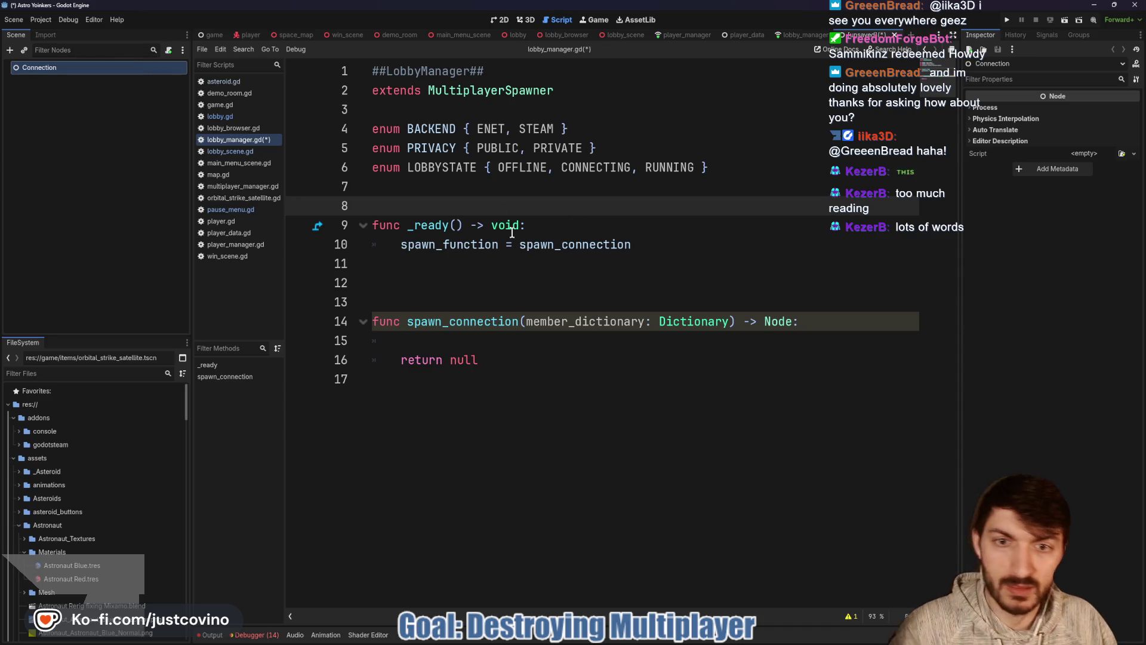
Save the scene as connection.tscn and attach a new connection.gd script.
key(ctrl+s)
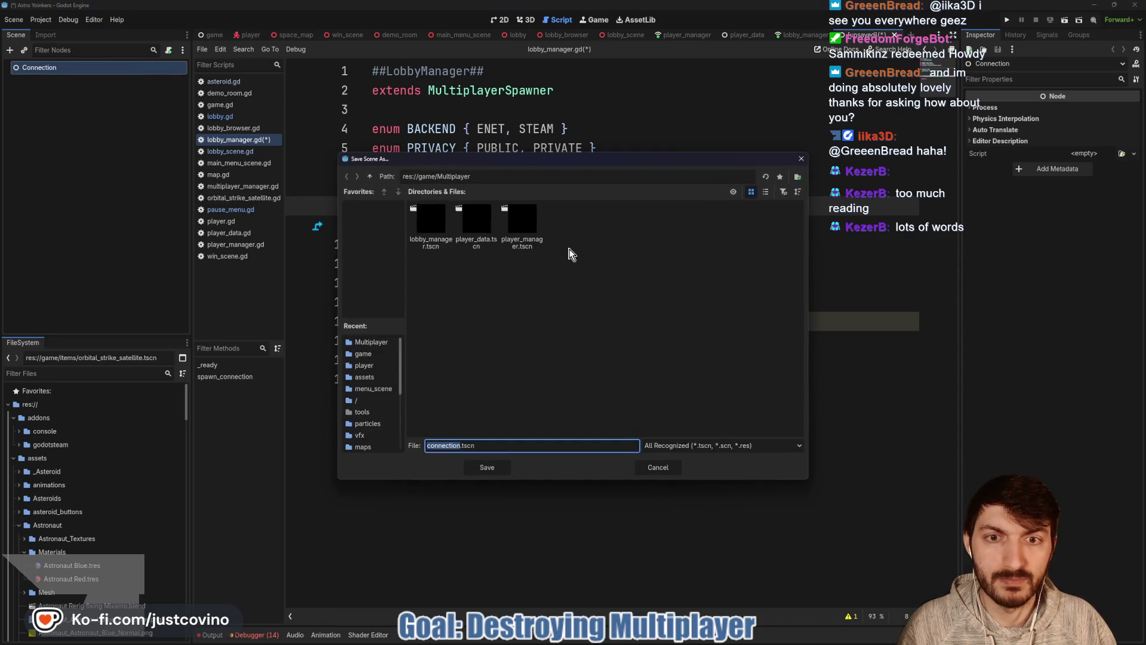
click(485, 465)
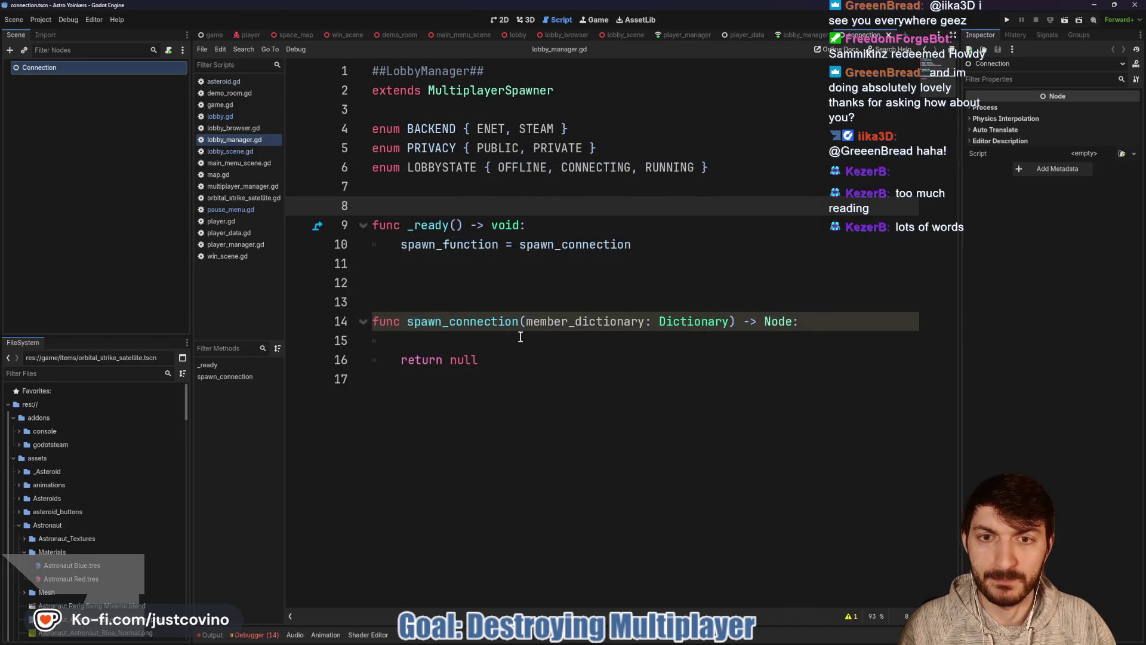
click(169, 50)
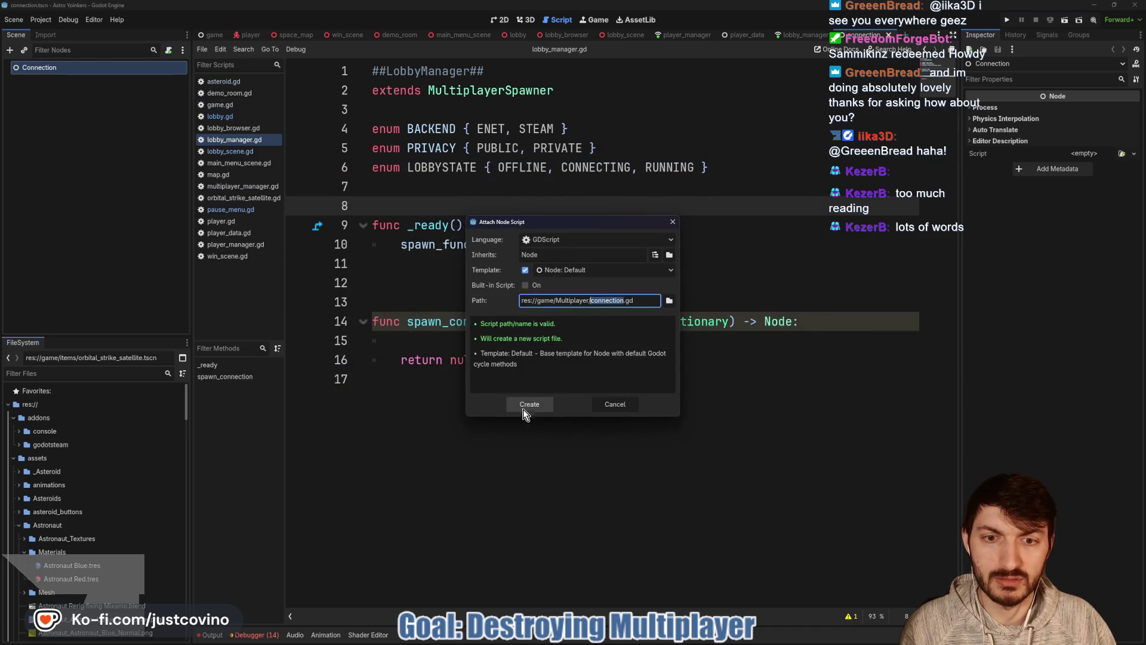
click(523, 405)
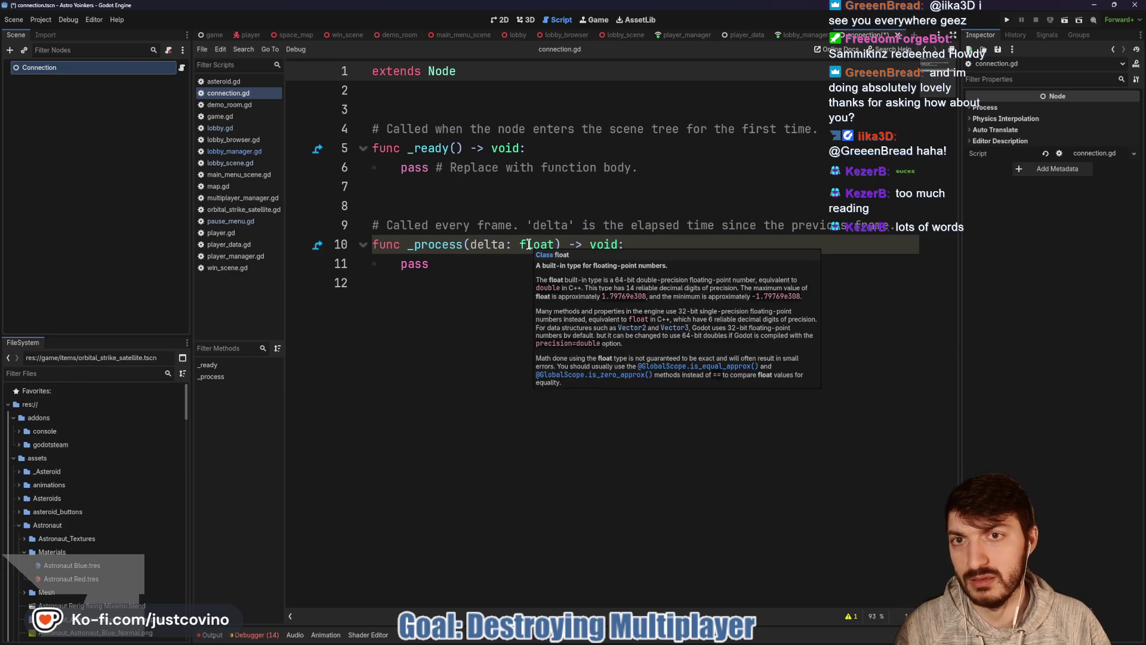
Add 'class_name Connection' to connection.gd, delete the template functions, and save.
key(Return)
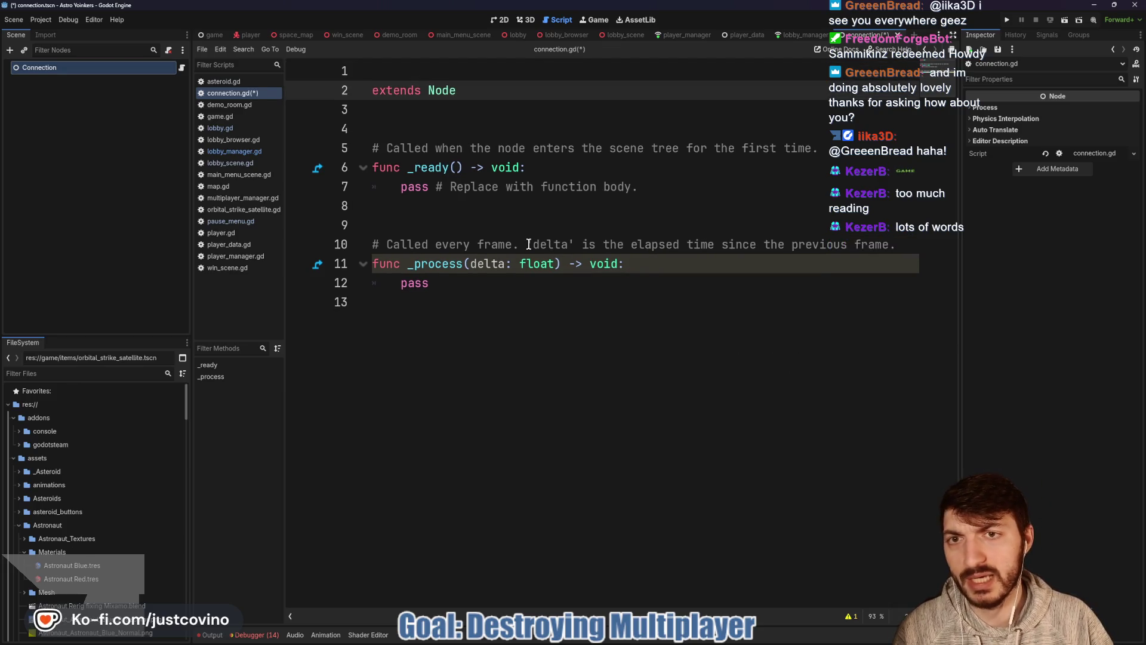
key(BackSpace)
text(class_name Con)
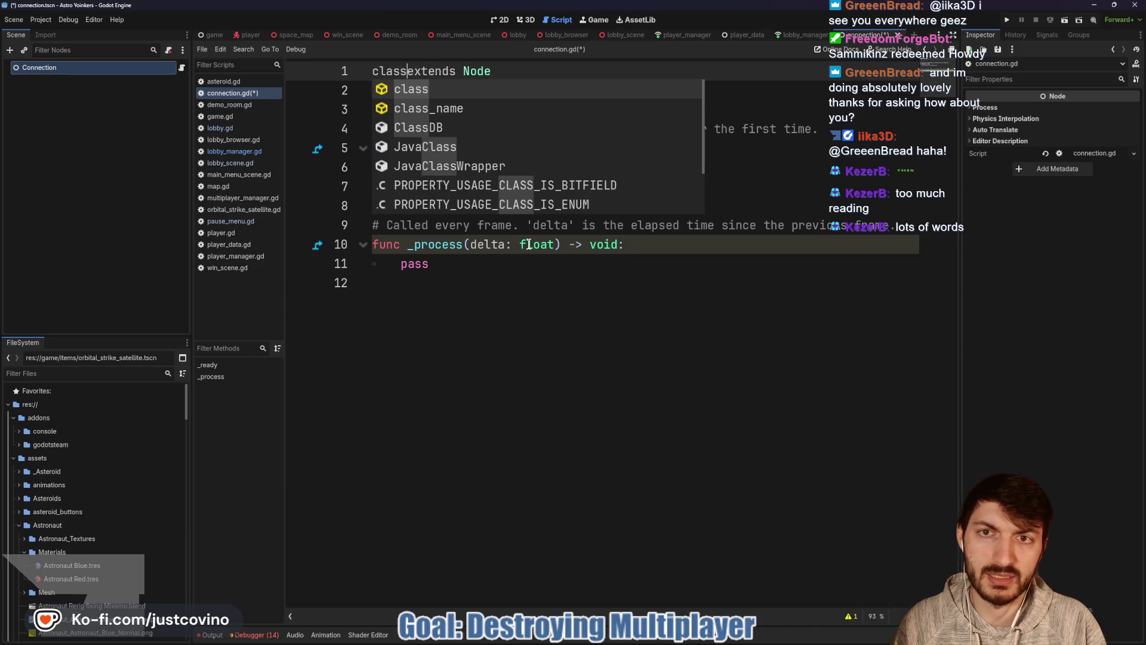
text(nection)
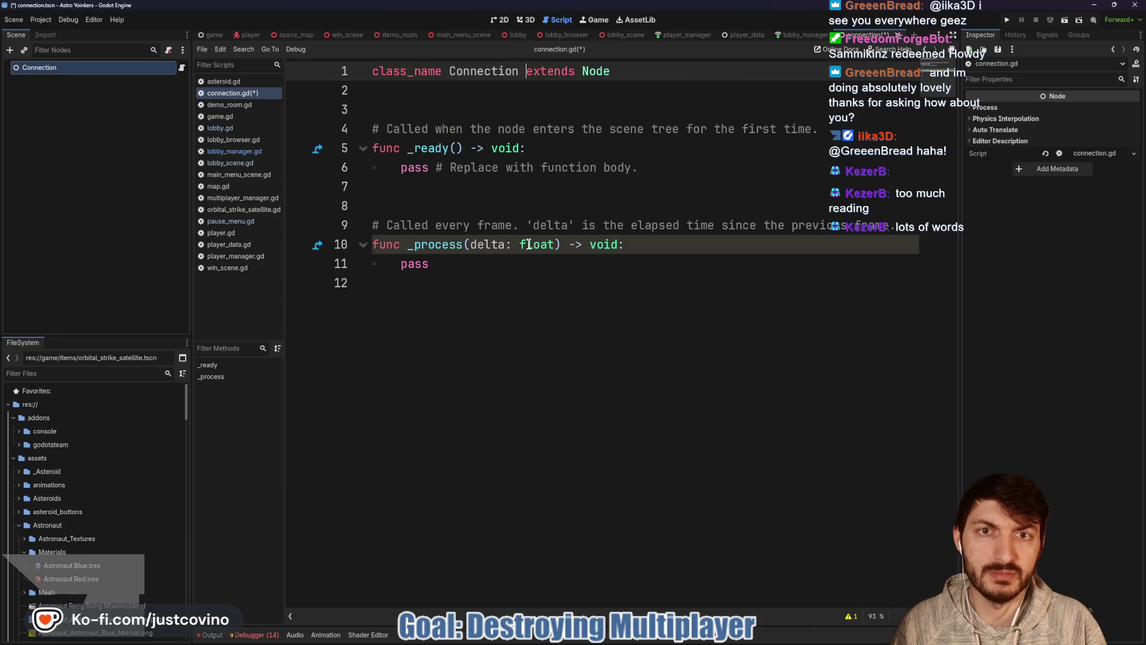
drag(507, 266, 344, 136)
key(BackSpace)
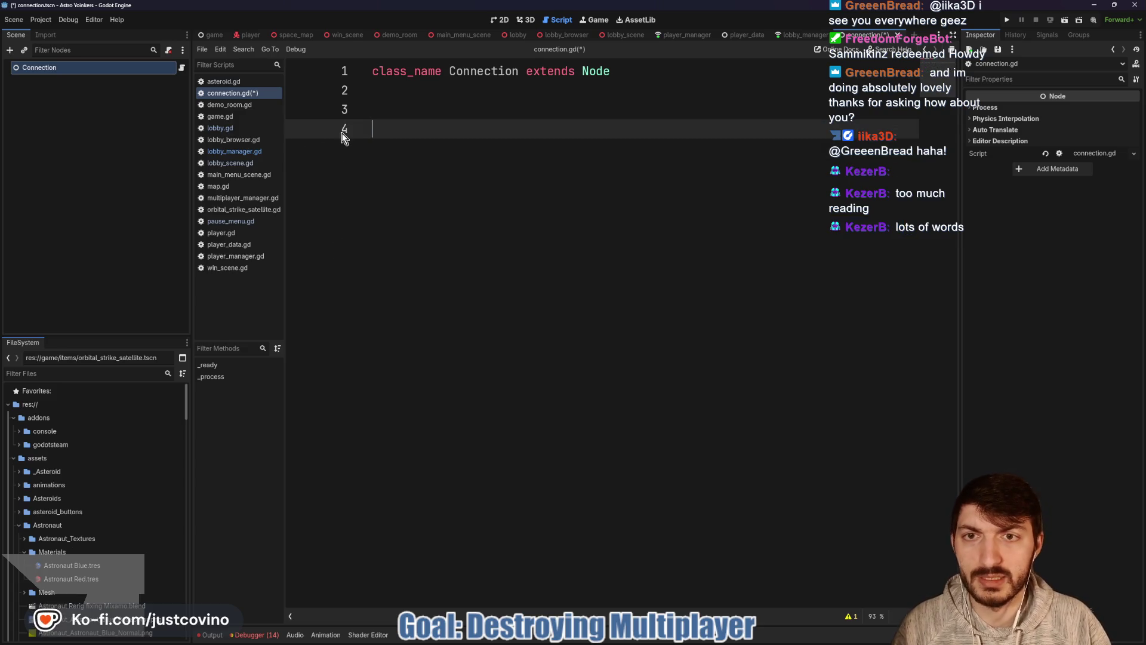
key(ctrl+s)
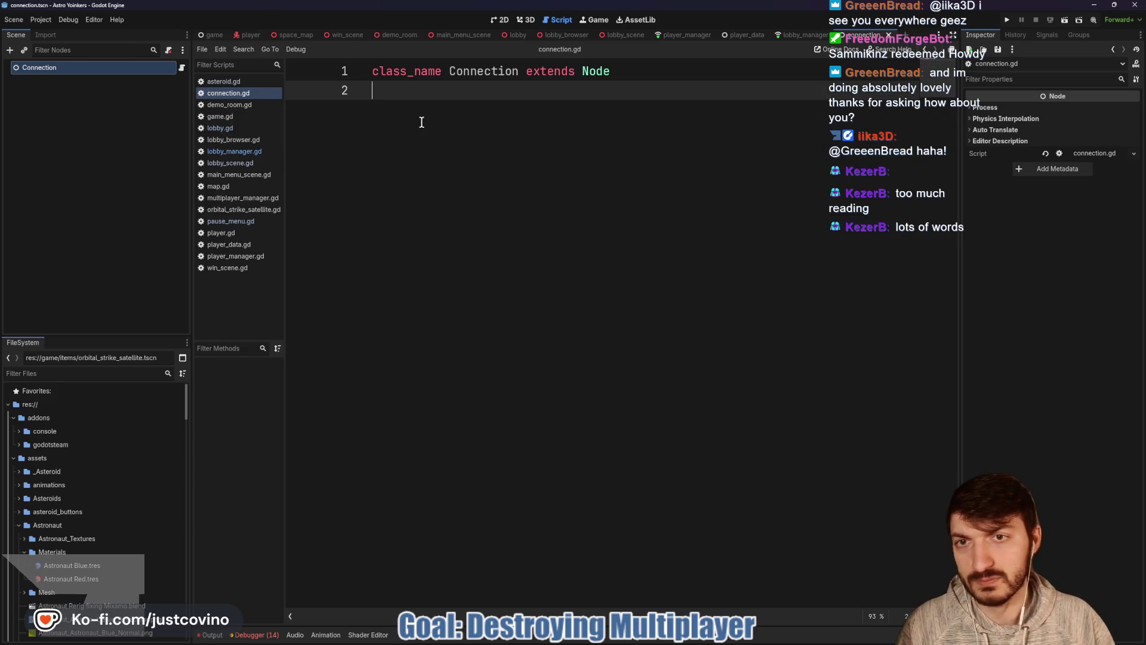
Declare 'peer_id: int', add a blank line under the class declaration, then return to lobby_manager.gd.
key(Return)
text(var peer)
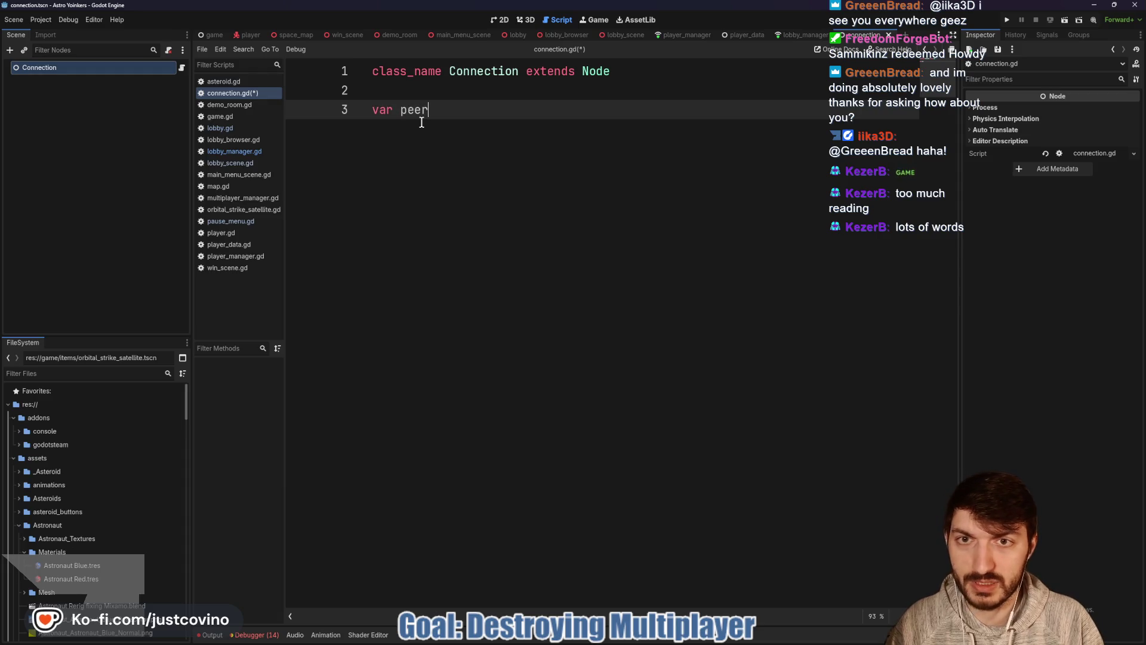
text(_id: int)
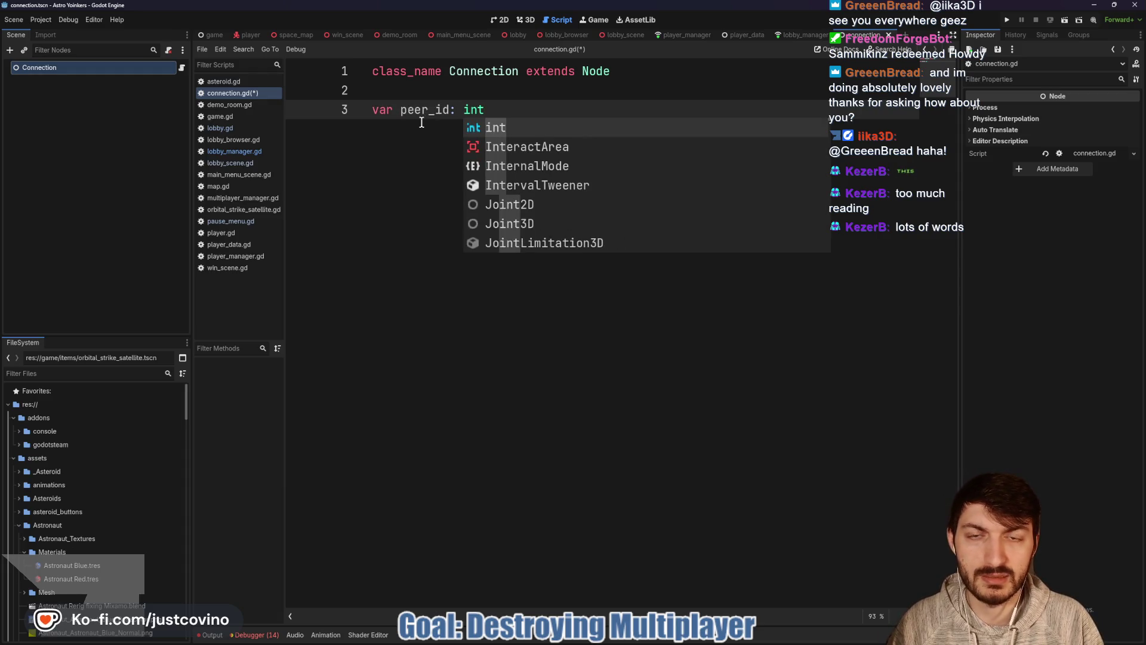
key(Escape)
key(Return)
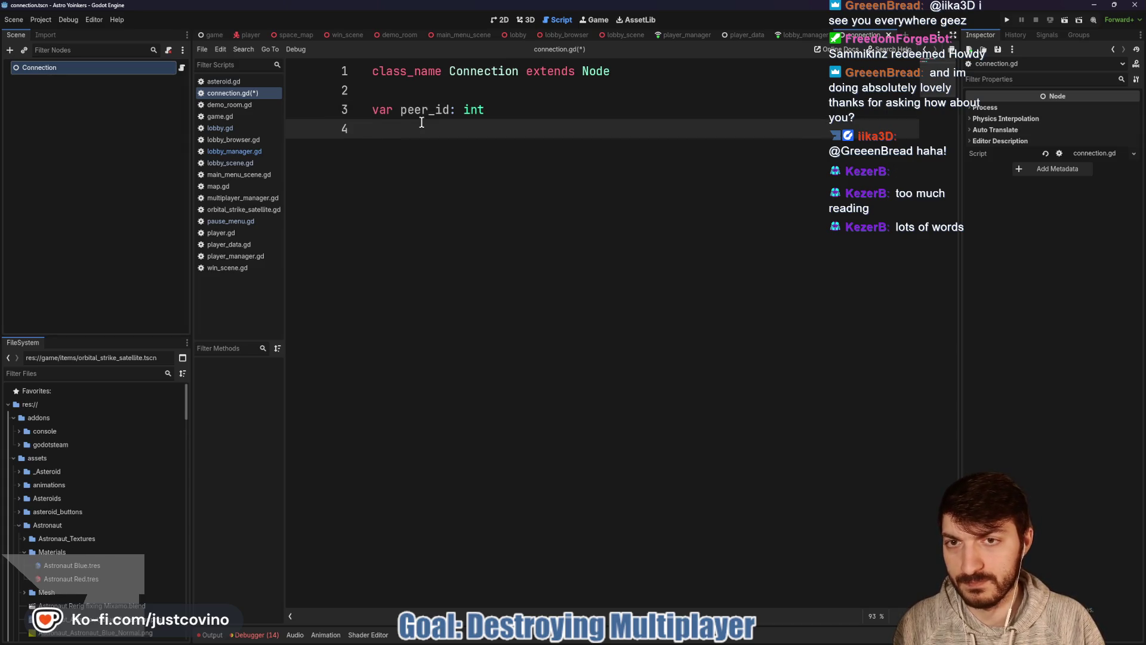
click(400, 92)
key(Return)
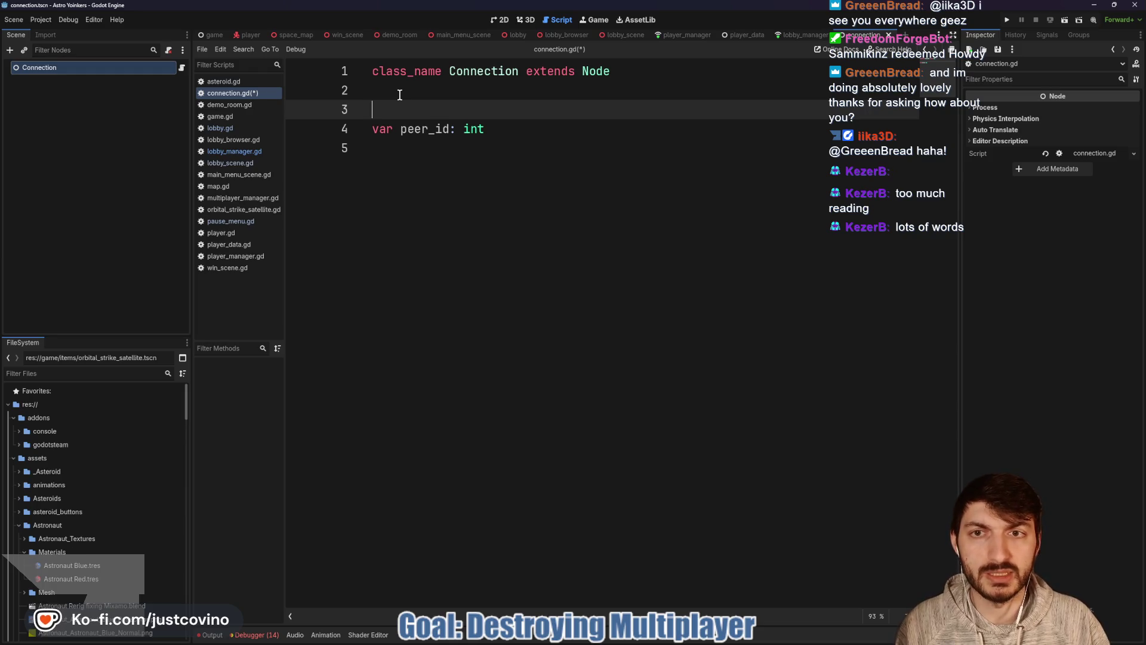
click(803, 35)
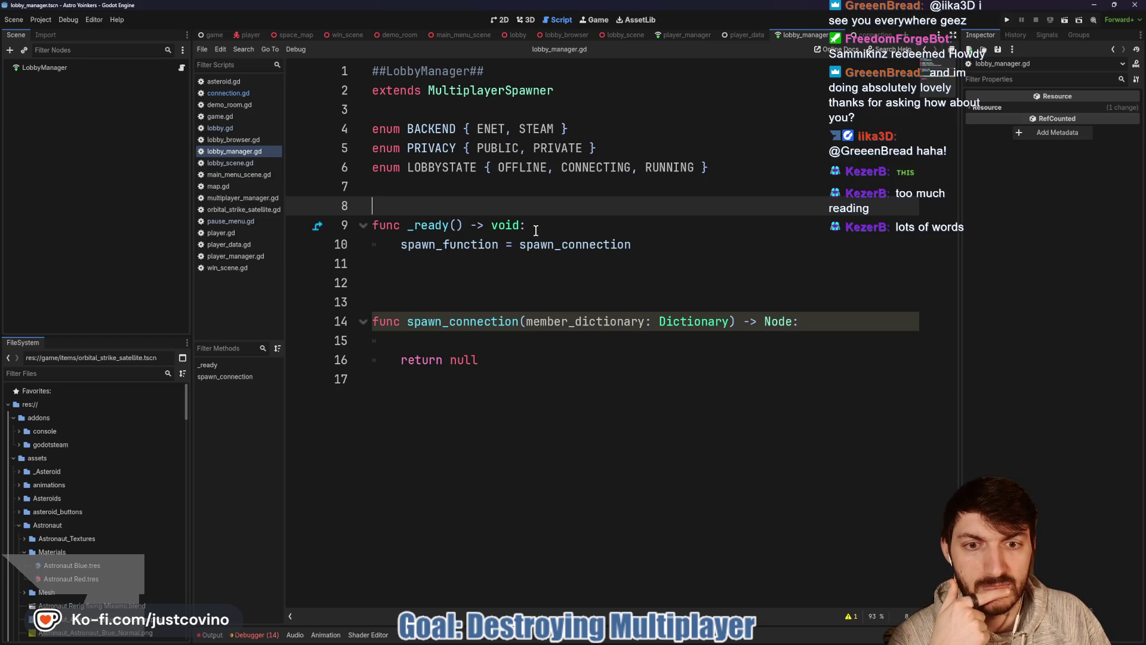
key(alt+Tab)
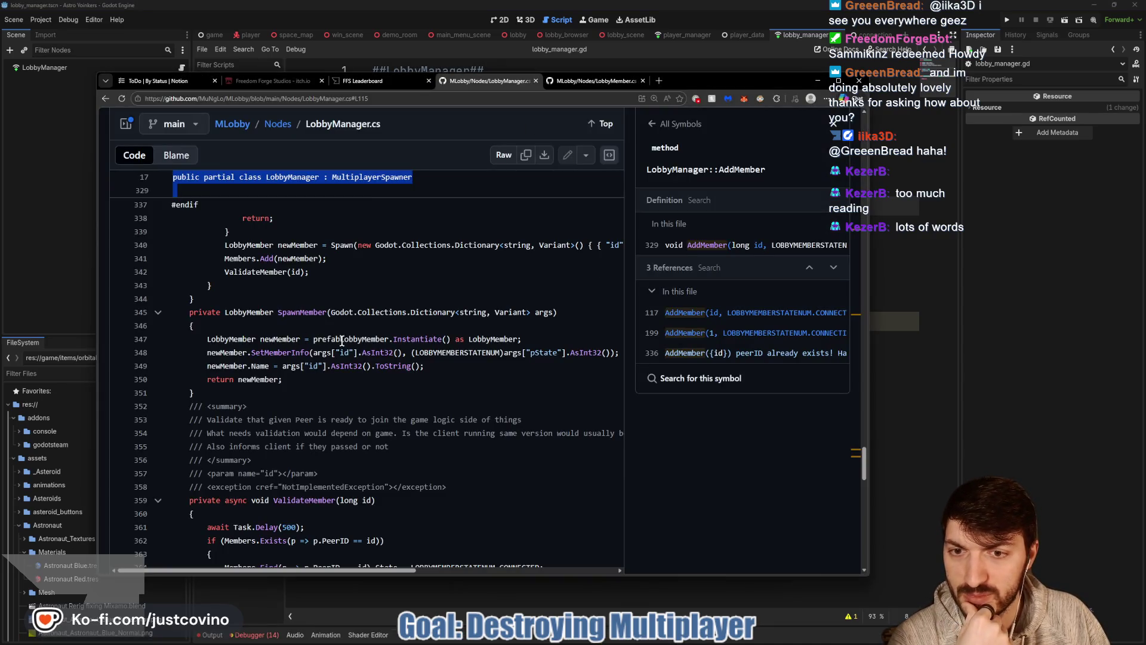
Switch to the LobbyMember.cs tab and review its source.
click(585, 87)
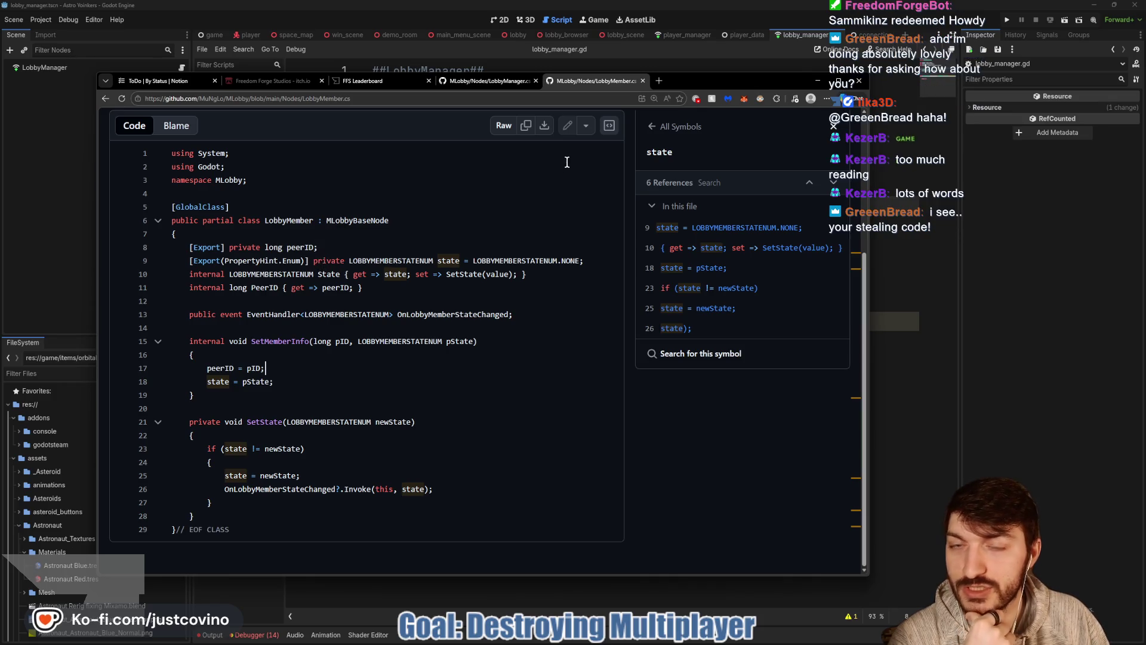
drag(693, 85, 730, 77)
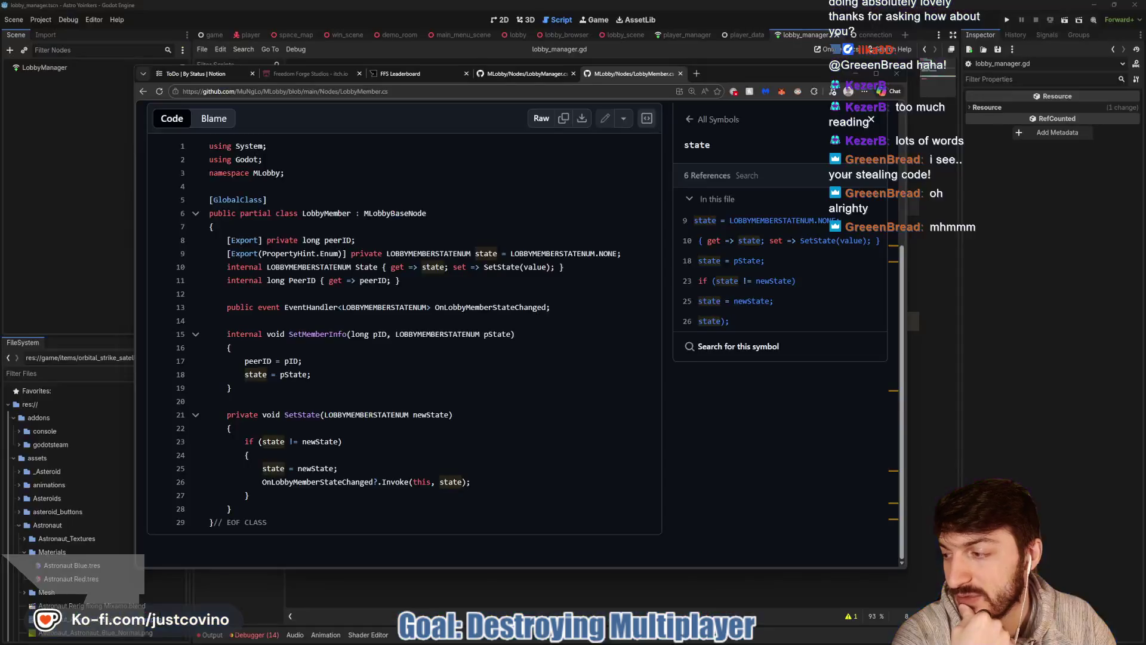
drag(0, 137, 0, 126)
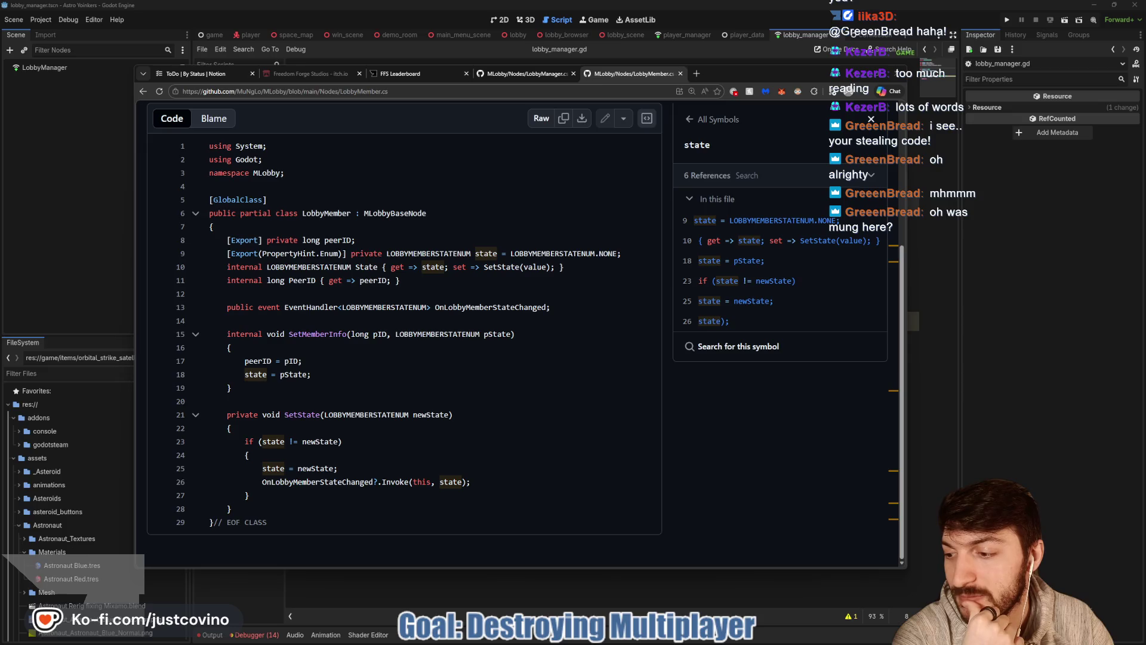
click(303, 361)
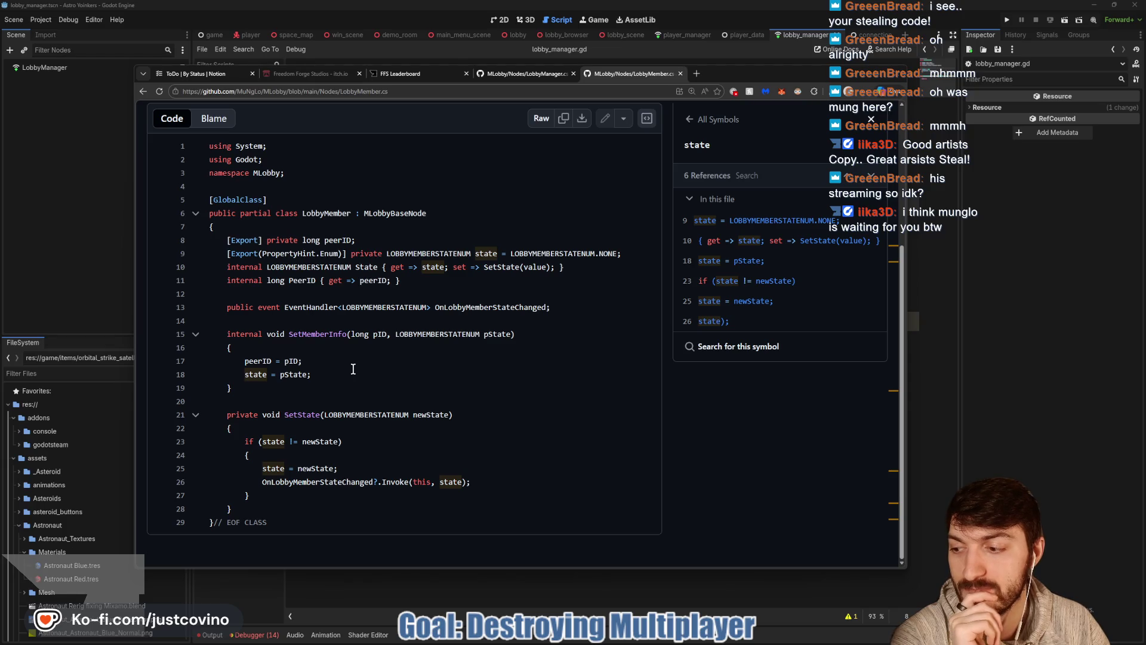
Open twitch.tv in a new browser tab.
click(698, 73)
text(twit)
key(Return)
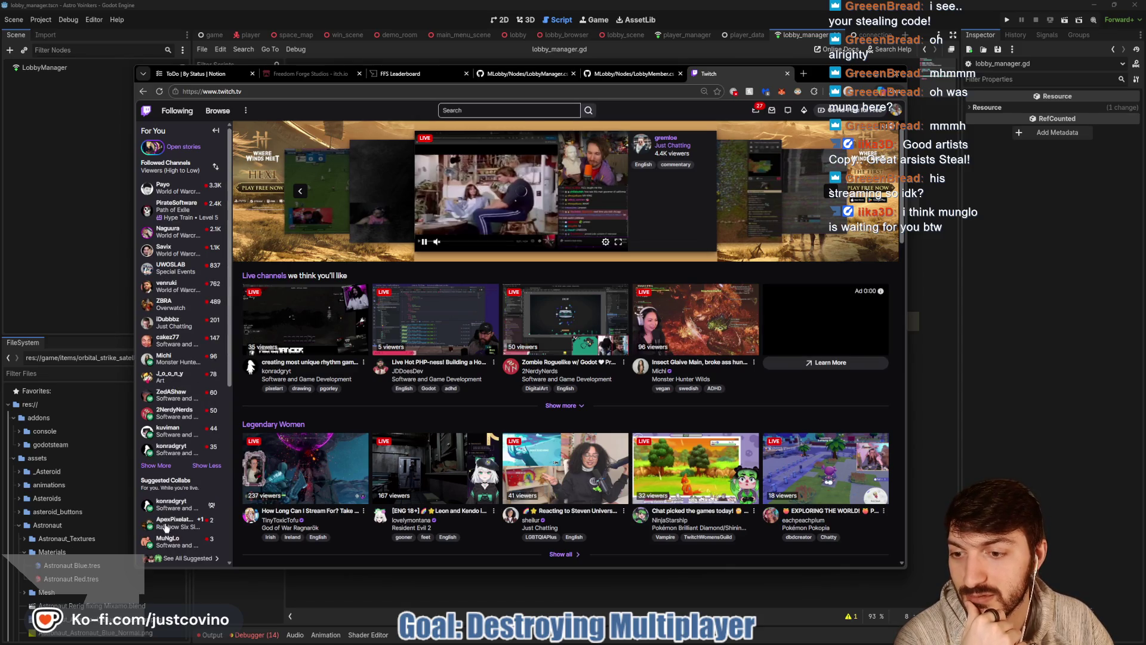
Open the MLobby developer's live channel from the Followed Channels sidebar.
click(169, 542)
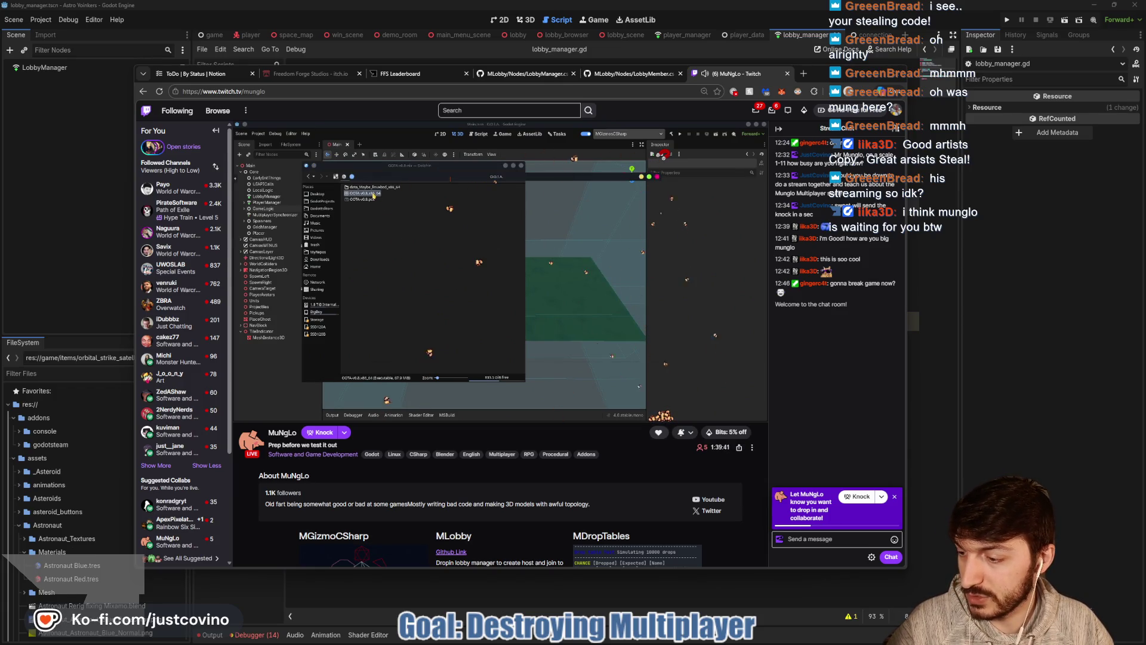
Send a chat message saying the invite is out but needs Chrome to accept.
click(801, 541)
text(ntion)
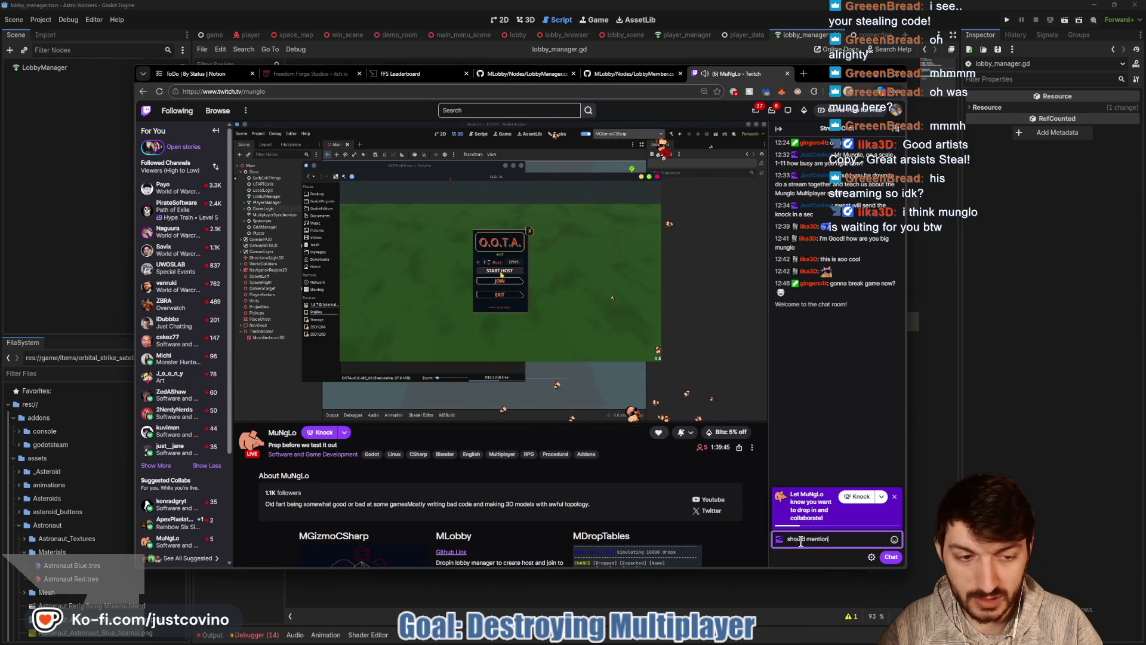
text(, the invite is out)
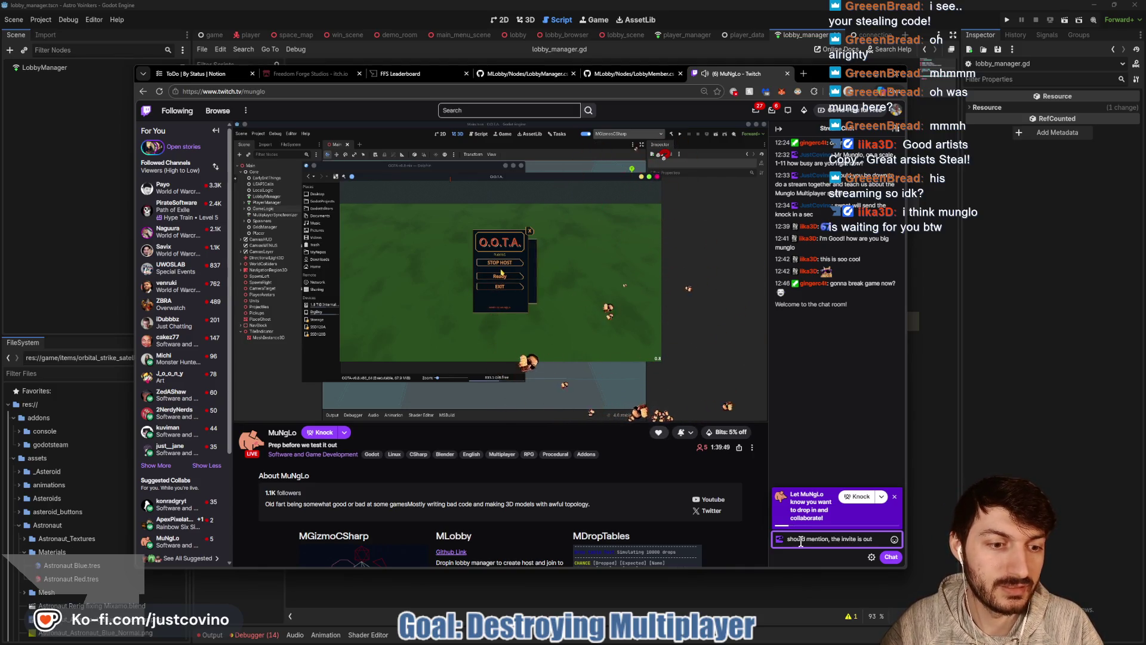
text( but gd)
text(otta us)
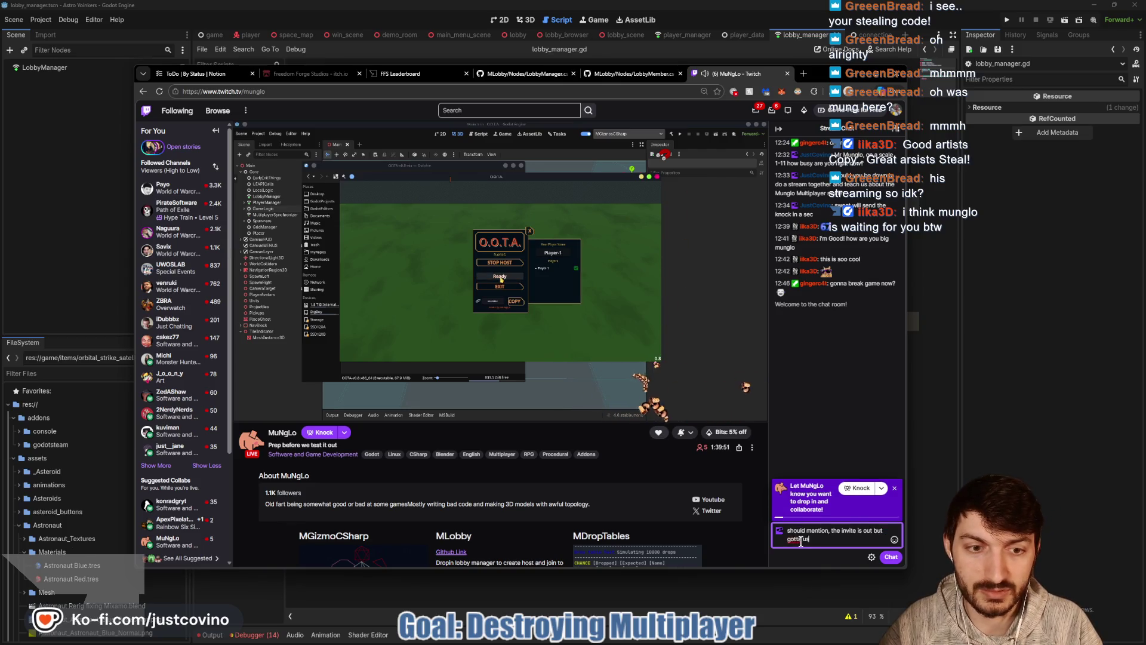
text(e Ch to)
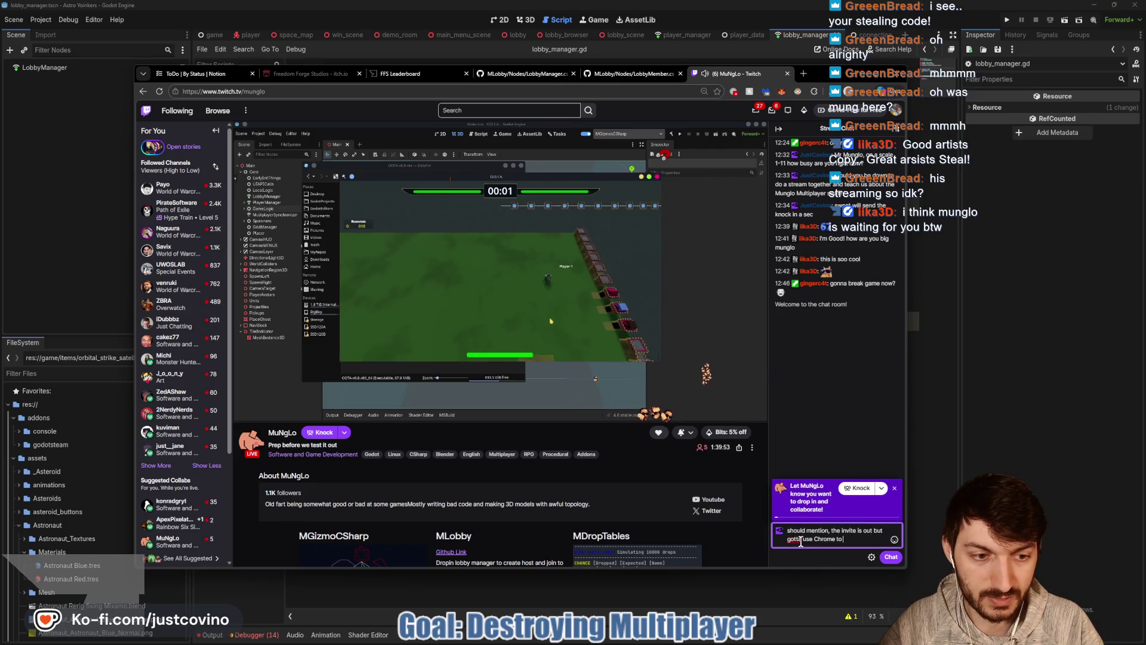
text( accept unfortunately)
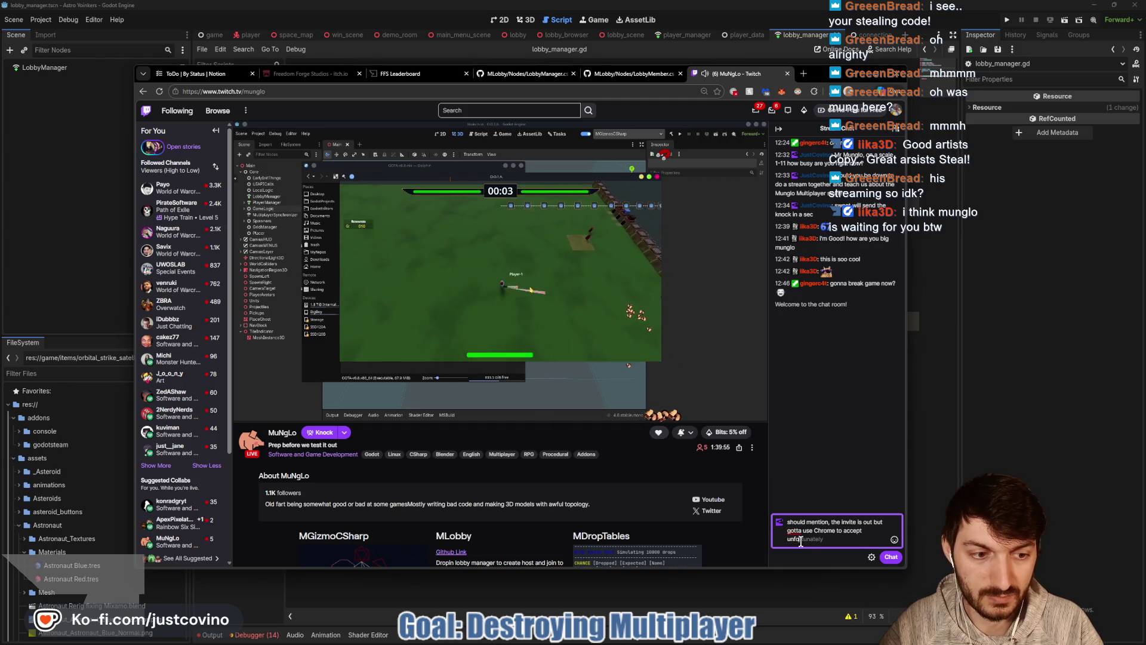
text(.Twi)
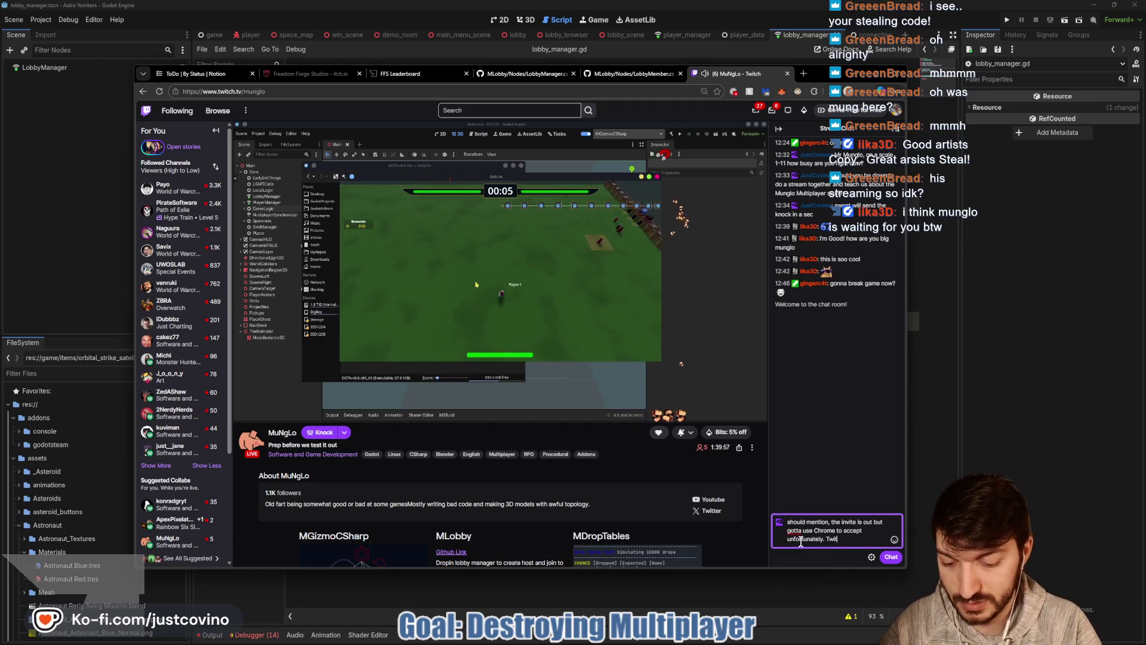
text(hat)
key(Return)
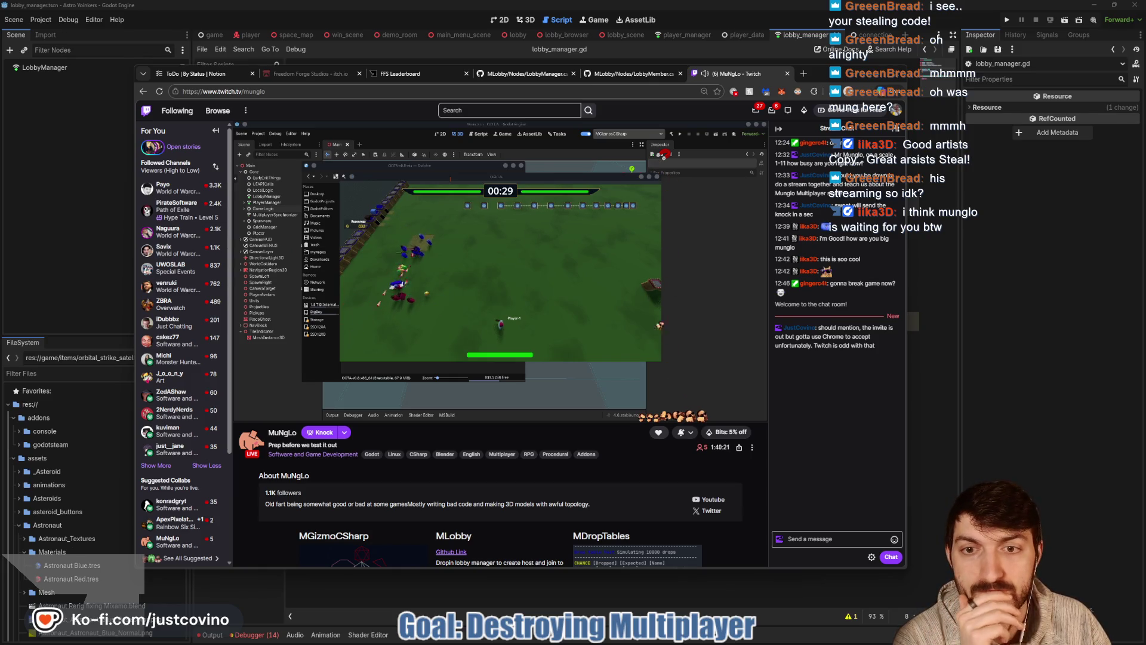
Discard a draft and send a reply saying it's very strange Twitch does this.
click(834, 540)
text(ahh that's why it wont work. Took)
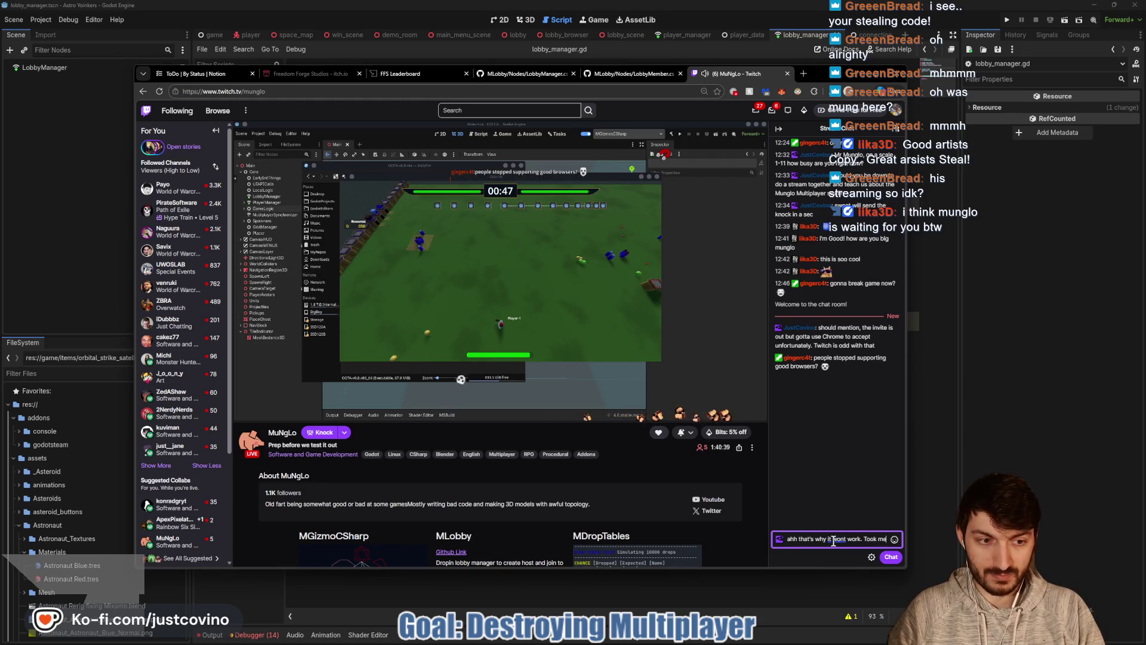
text(me a)
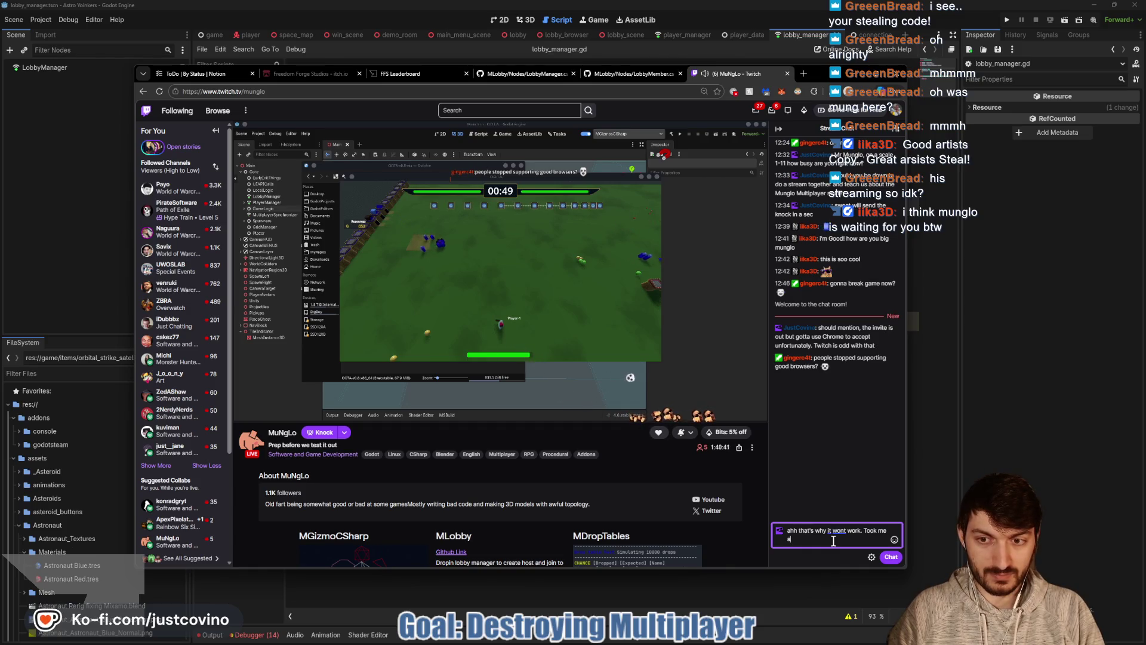
key(ctrl+a)
key(BackSpace)
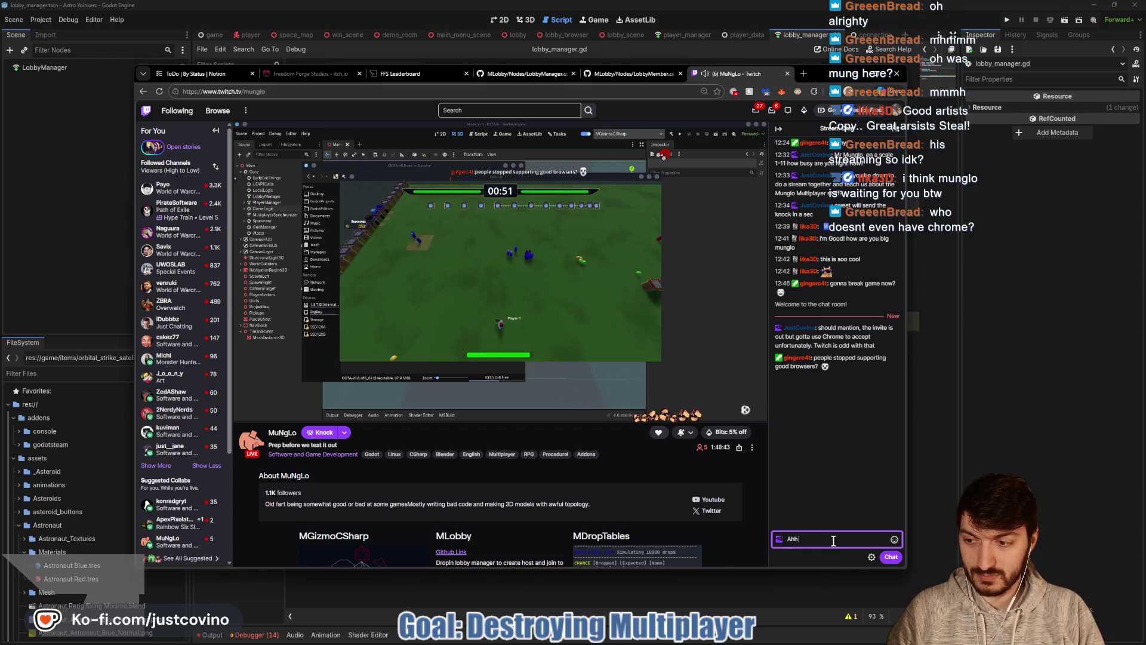
text( no sweat)
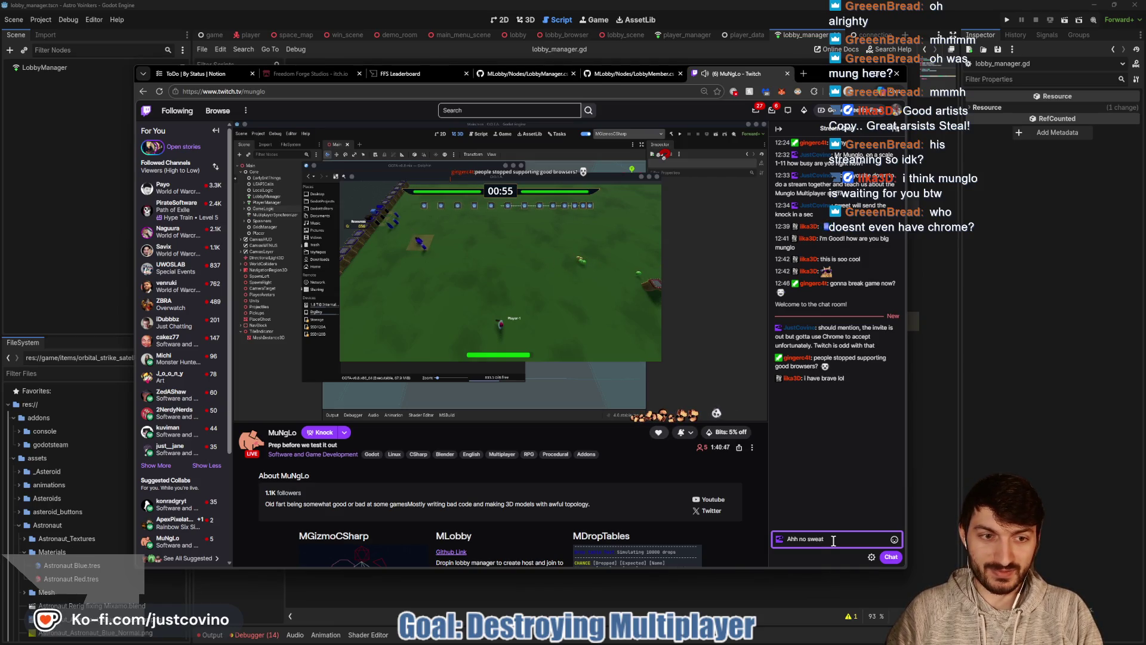
text( ver)
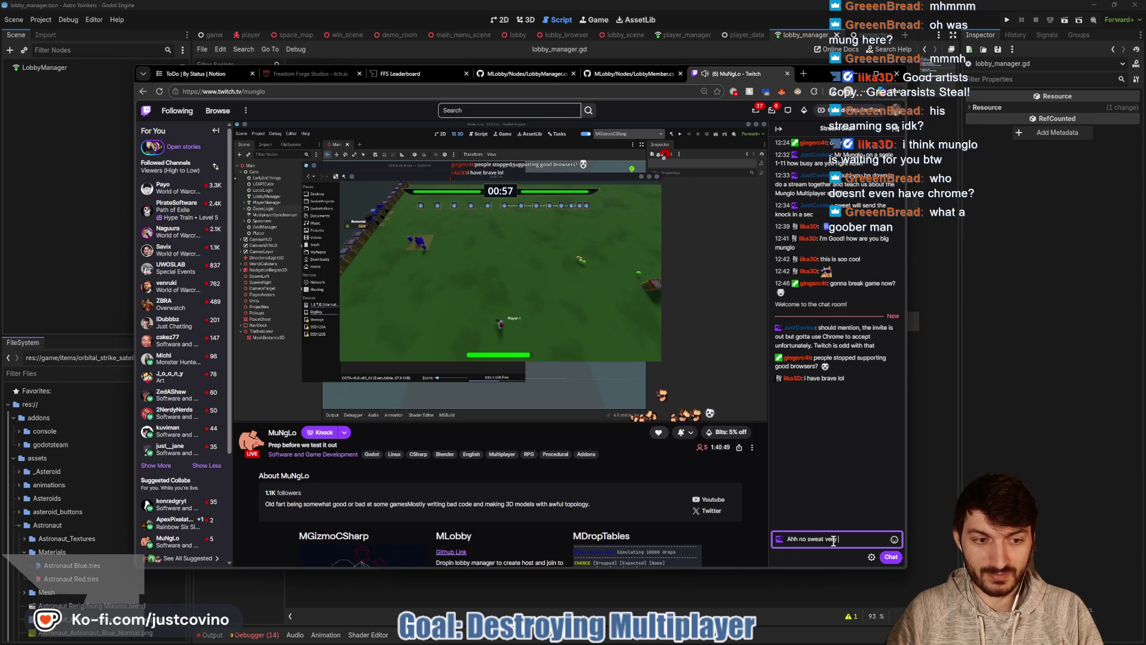
text(y strange that twitch does this)
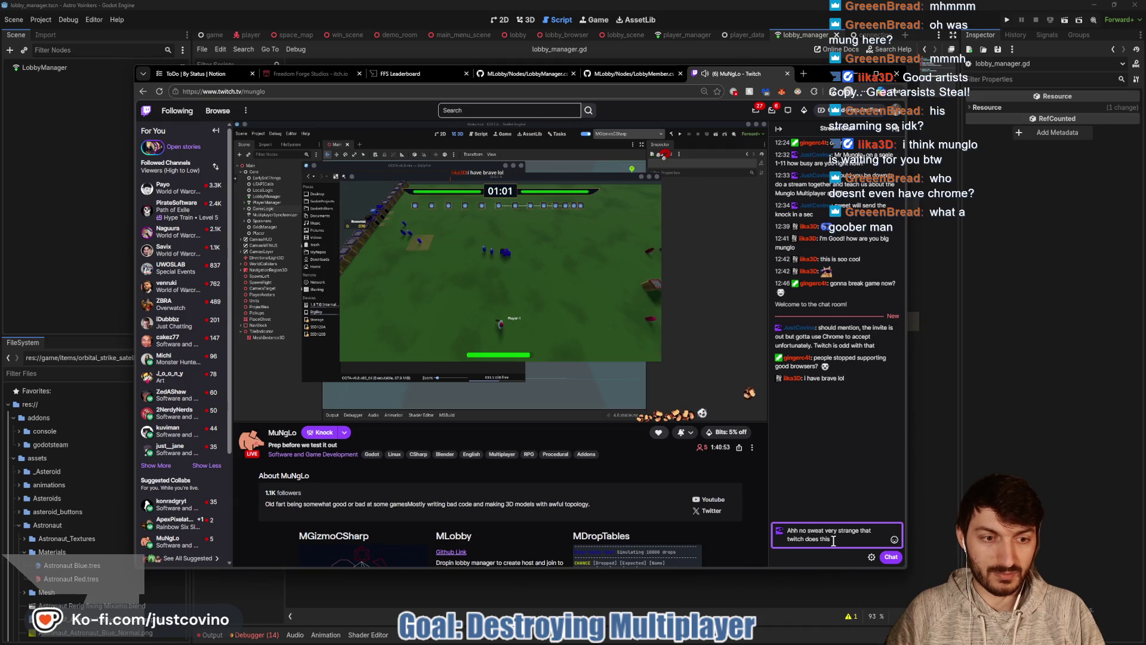
key(Return)
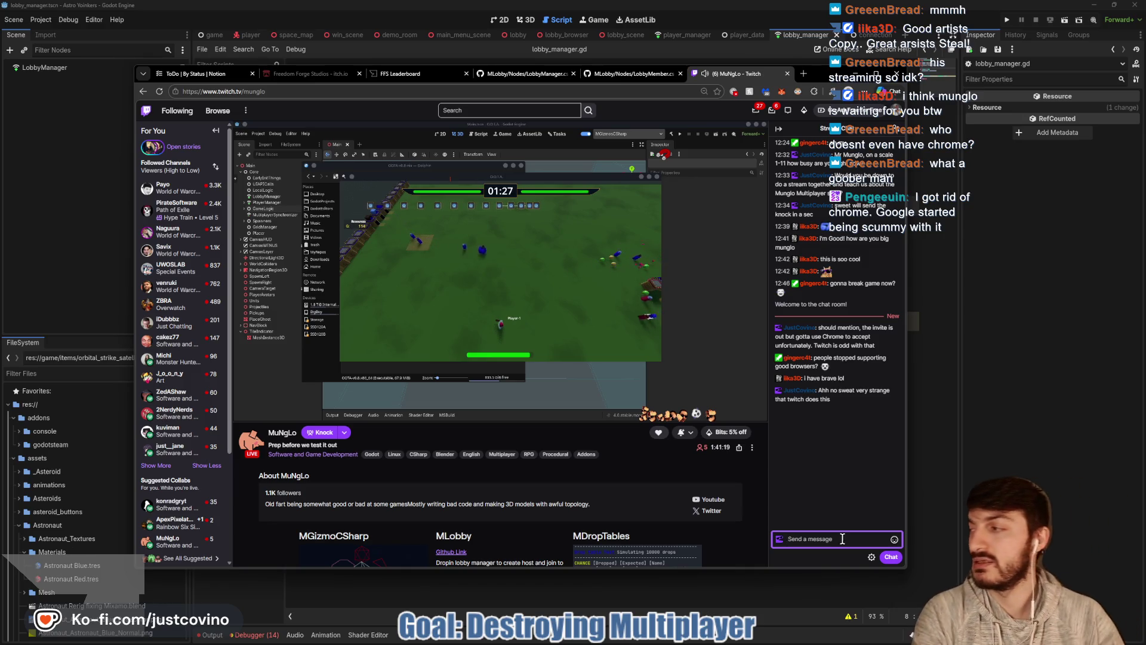
Send a chat message noting there's a pending invite out right now.
mouse_move(3, 189)
mouse_down()
mouse_move(597, 190)
mouse_move(621, 143)
mouse_move(603, 173)
mouse_move(574, 162)
mouse_move(3, 179)
mouse_move(382, 161)
mouse_move(3, 179)
mouse_up()
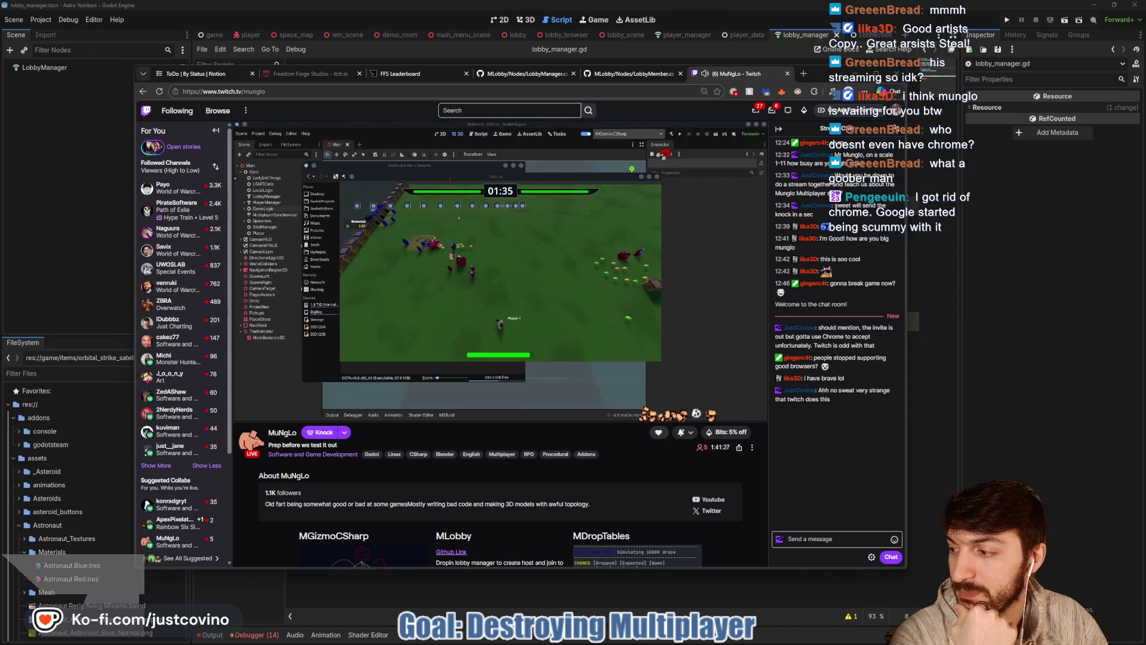
click(836, 539)
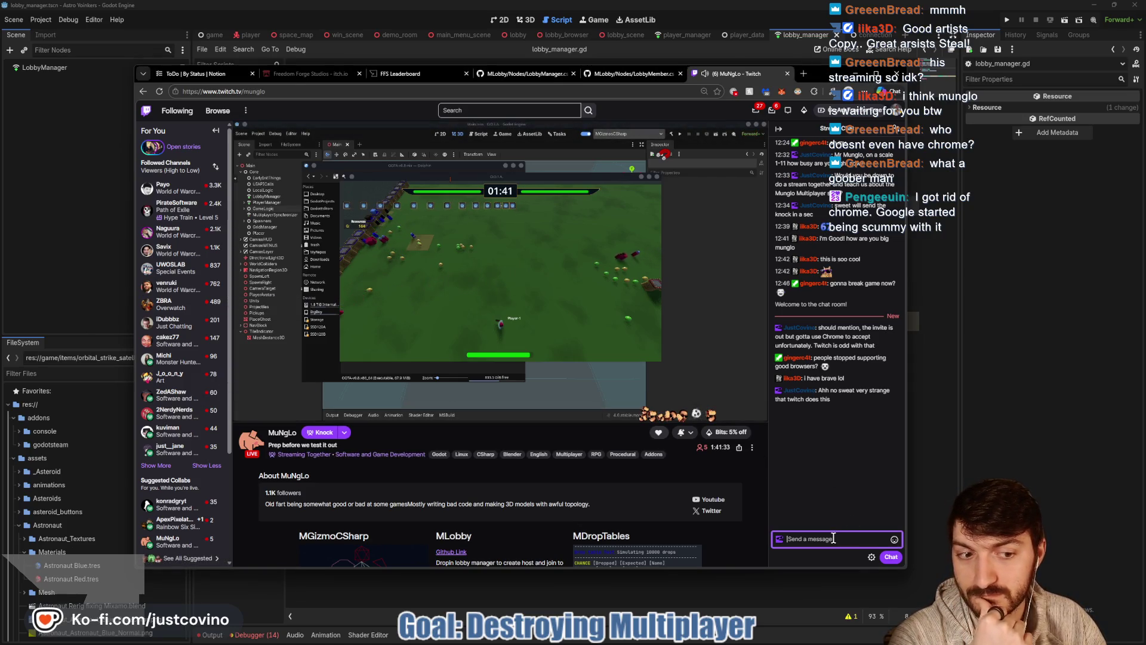
text(could try that. There's a pend)
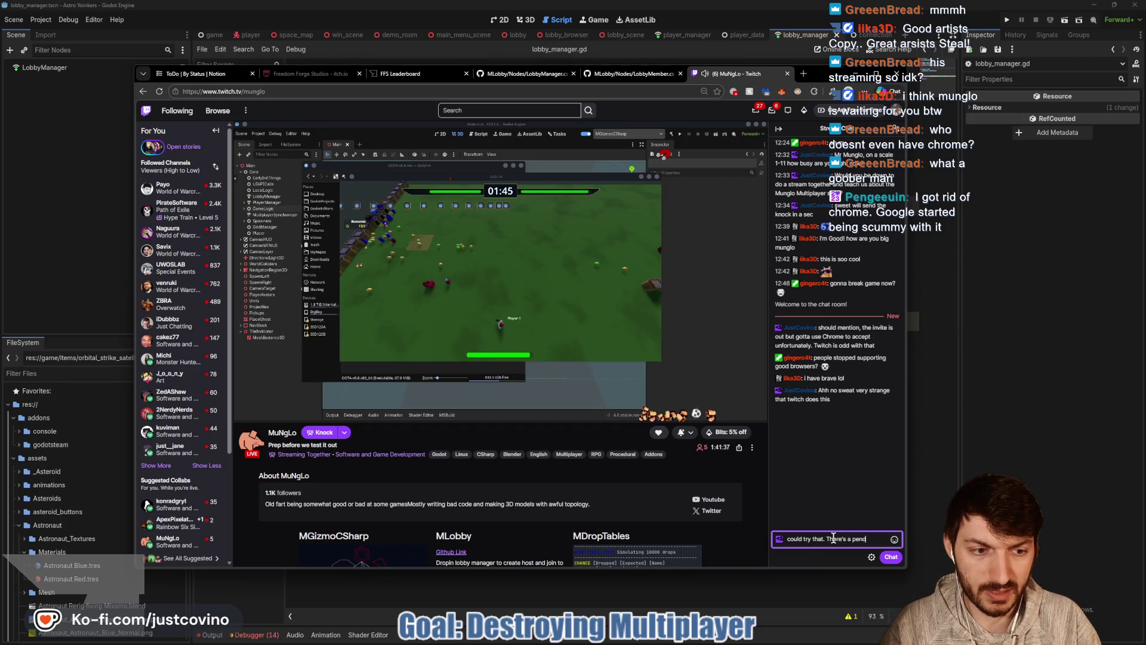
text(ing invite out rn)
key(Return)
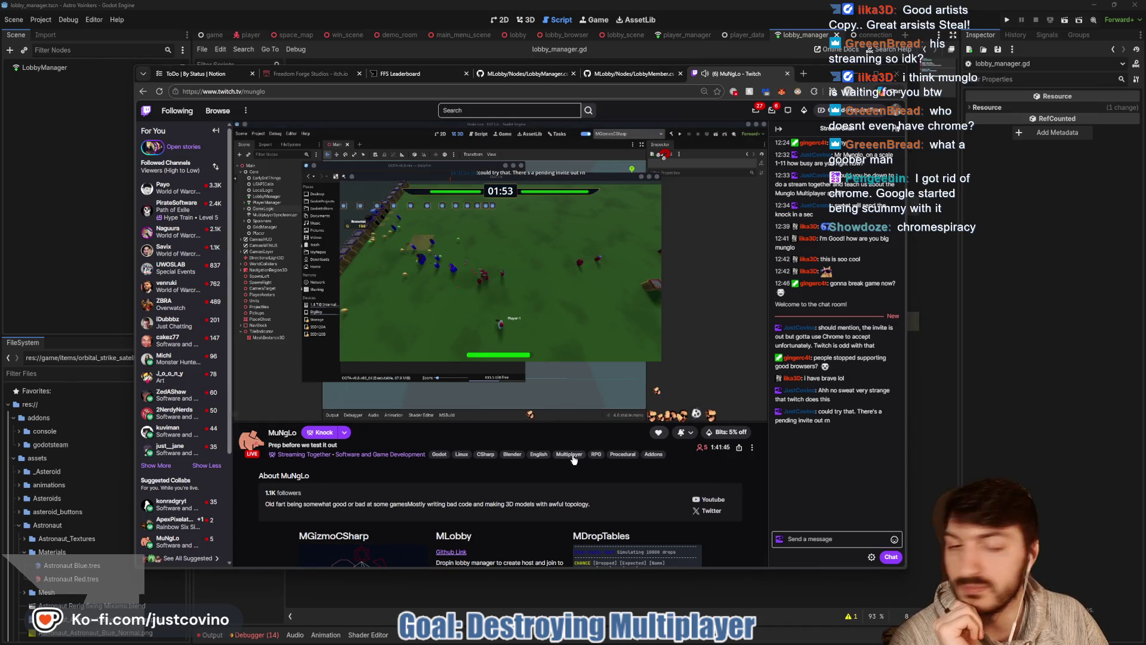
Send a message suggesting the streamer click the knock button next to my name.
click(817, 541)
text(Try d)
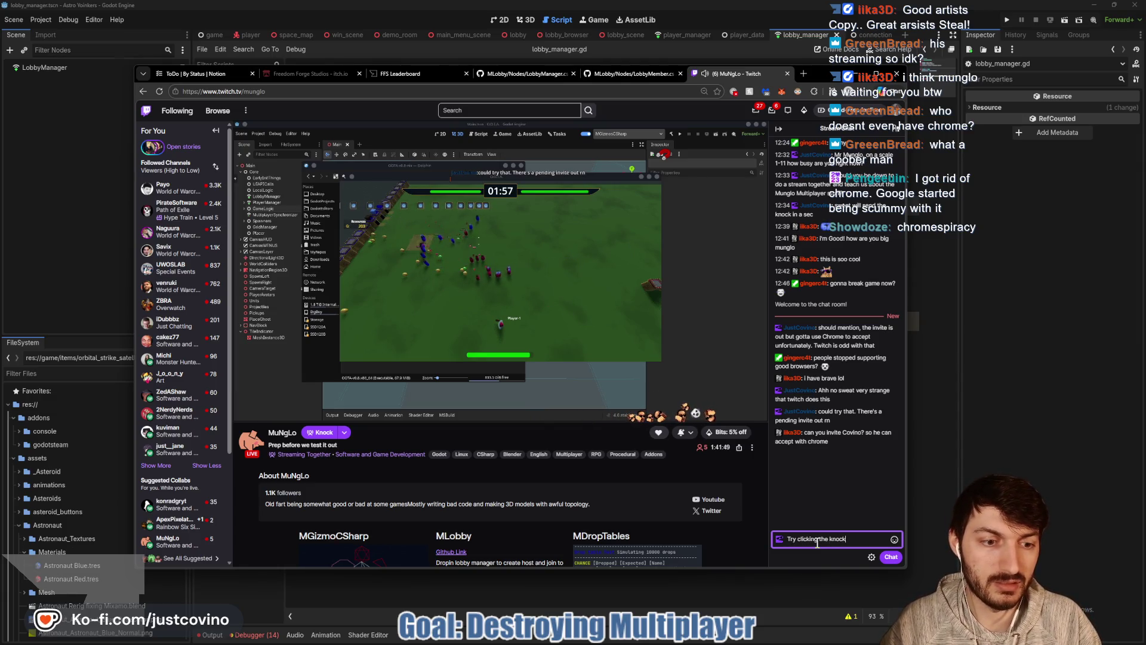
text(ext to my name and)
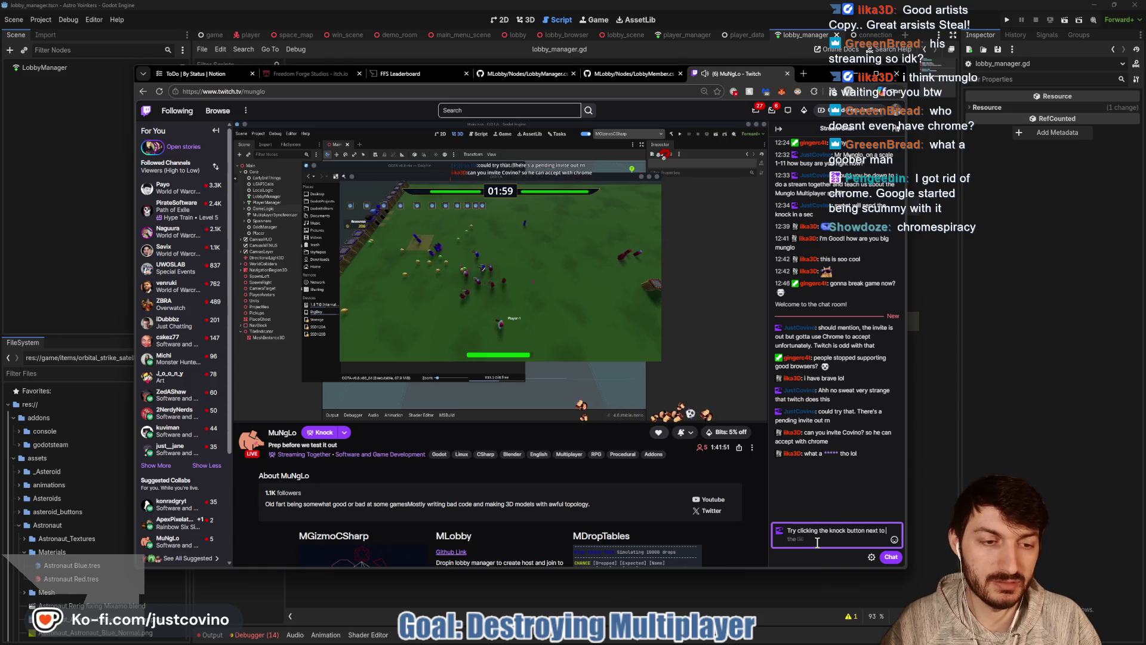
key(BackSpace)
key(BackSpace)
key(BackSpace)
key(Return)
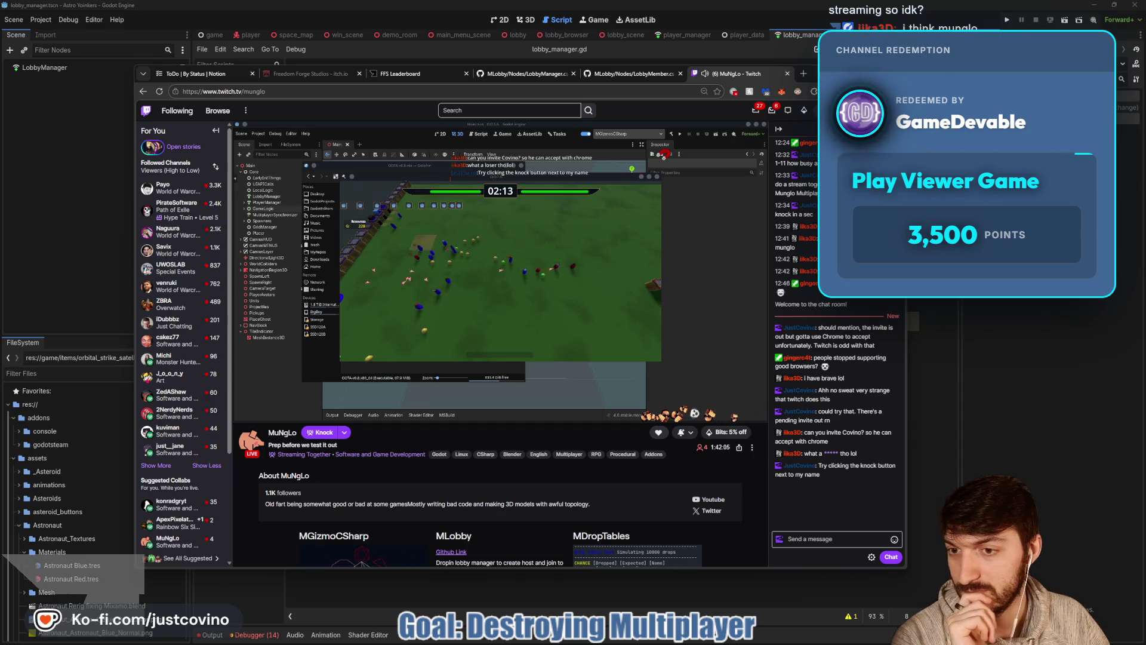
mouse_move(188, 378)
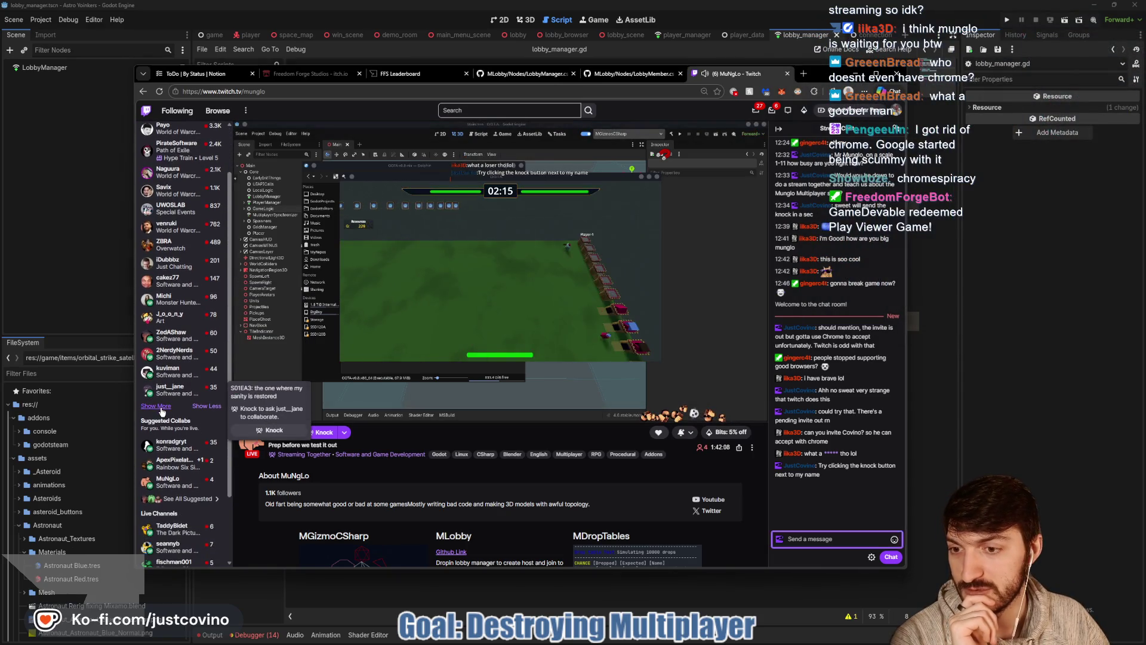
scroll(154, 408, down, 2)
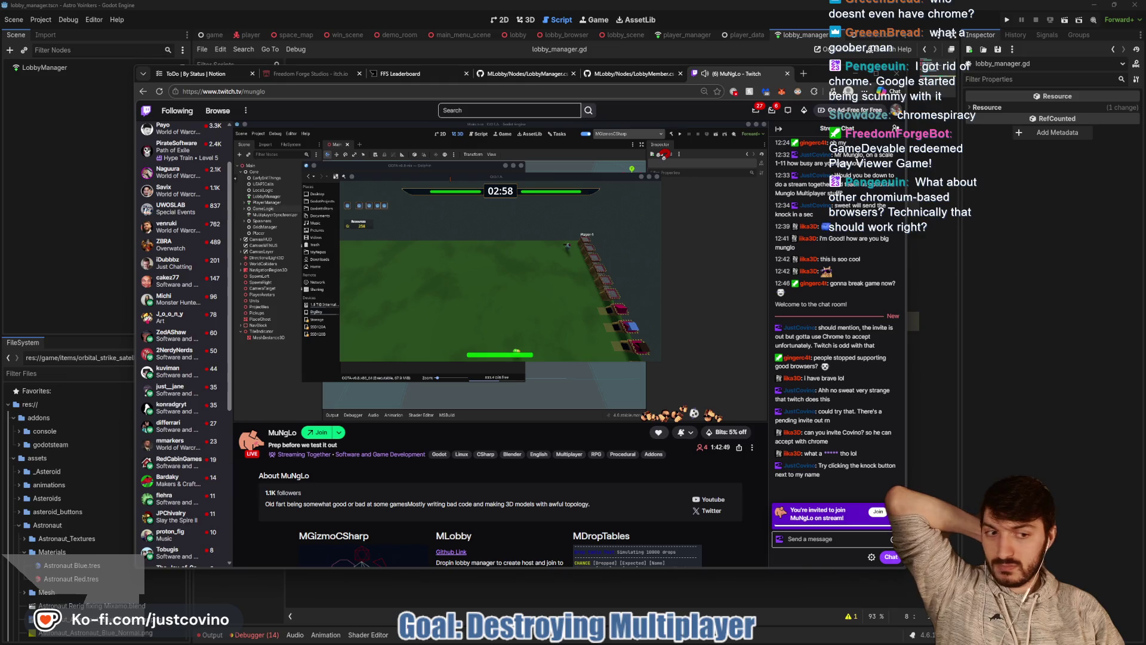
Close the stream invitation banner above the chat box, then briefly show the desktop.
click(876, 514)
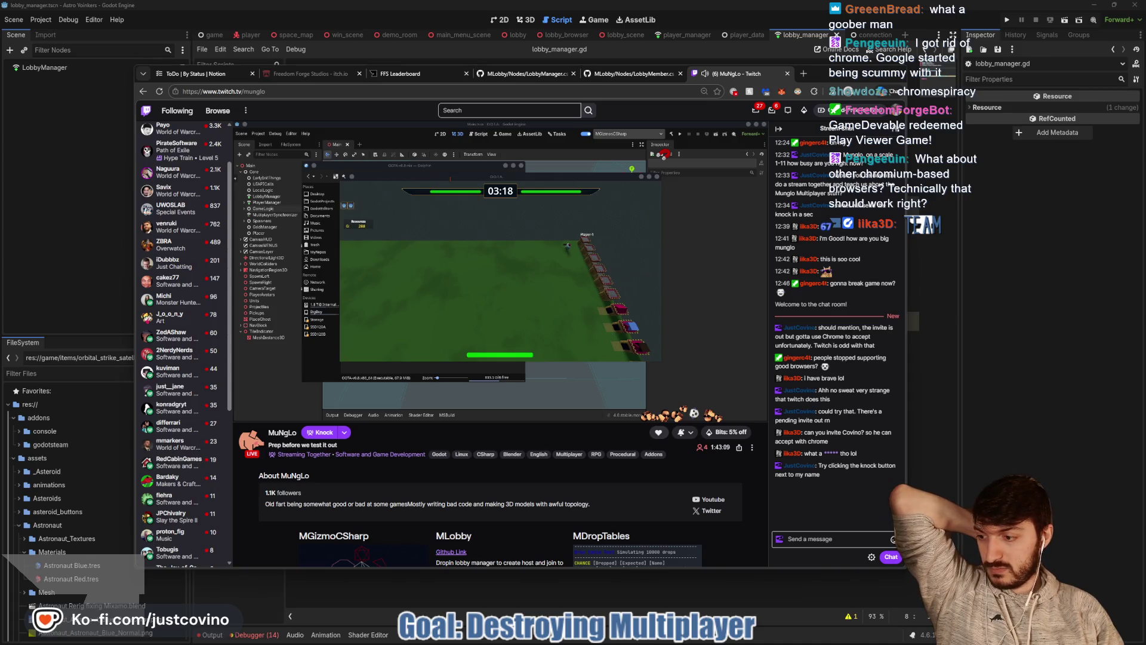
key(super+d)
key(super+d)
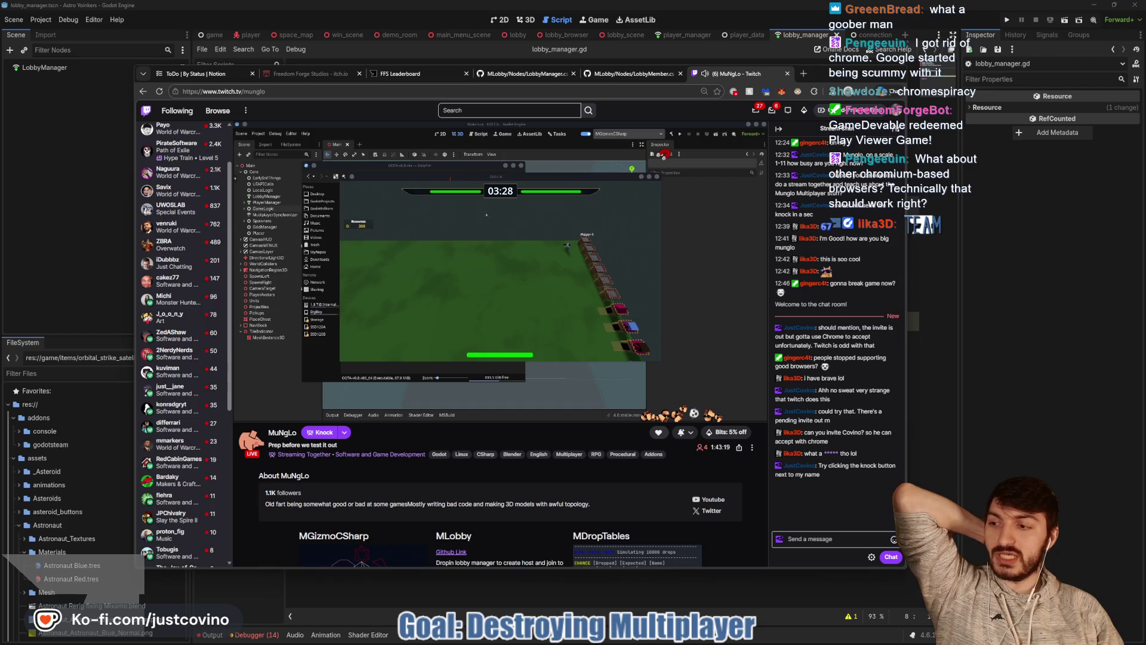
Draft a reply in the stream chat, then select it all and delete it.
click(822, 533)
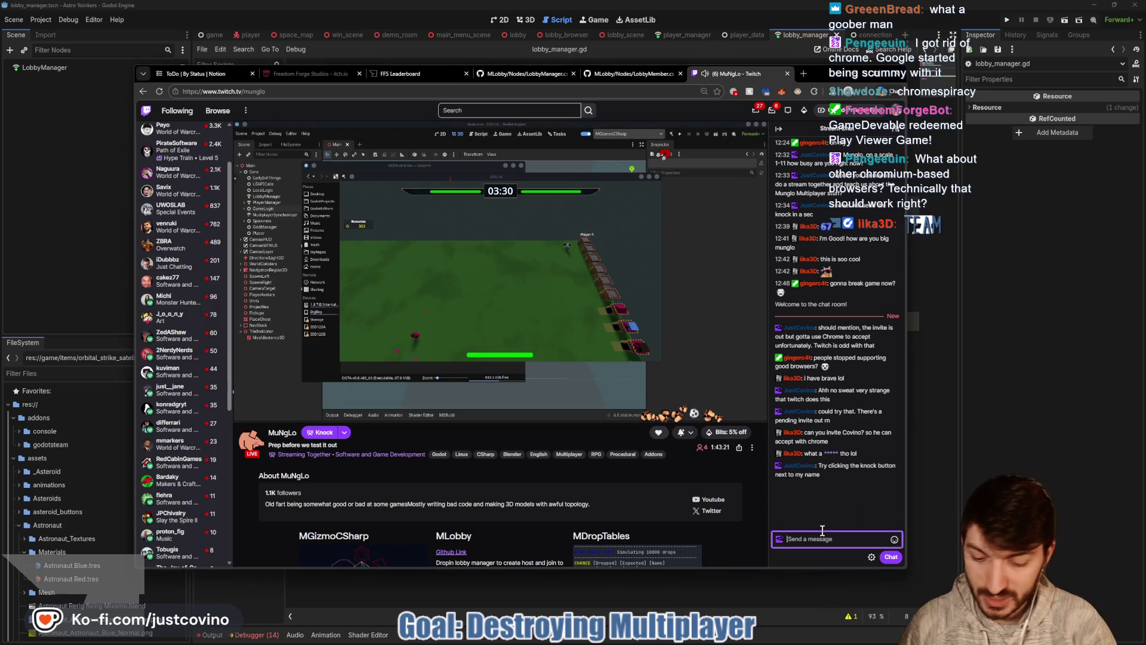
text(what a shame. no sweat than)
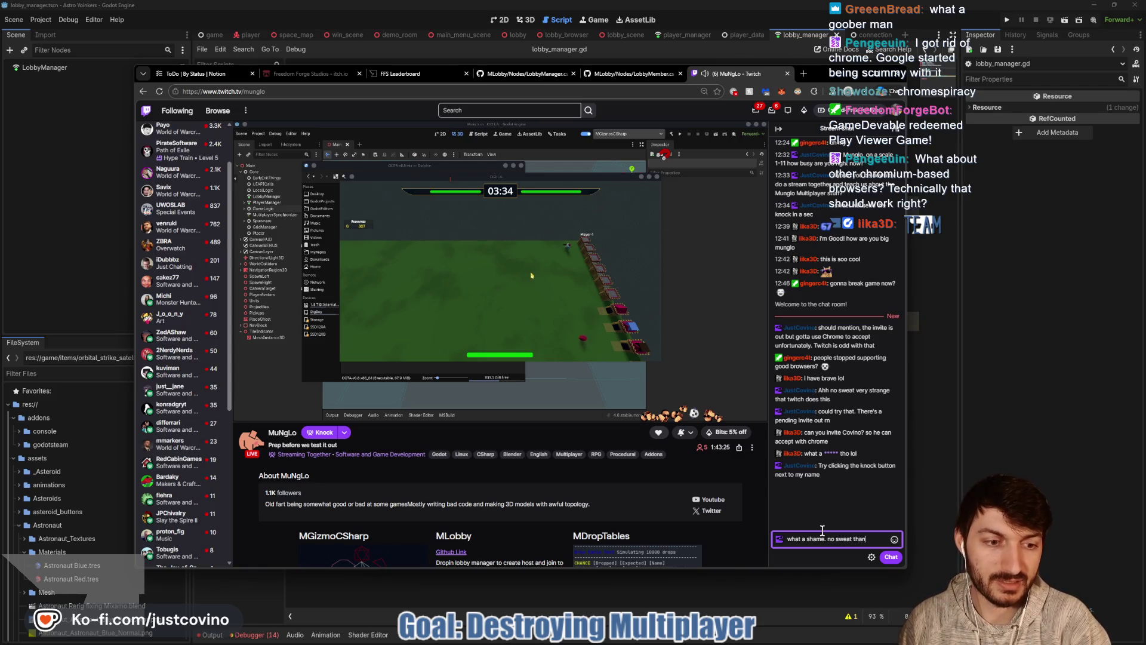
text(ks tho!)
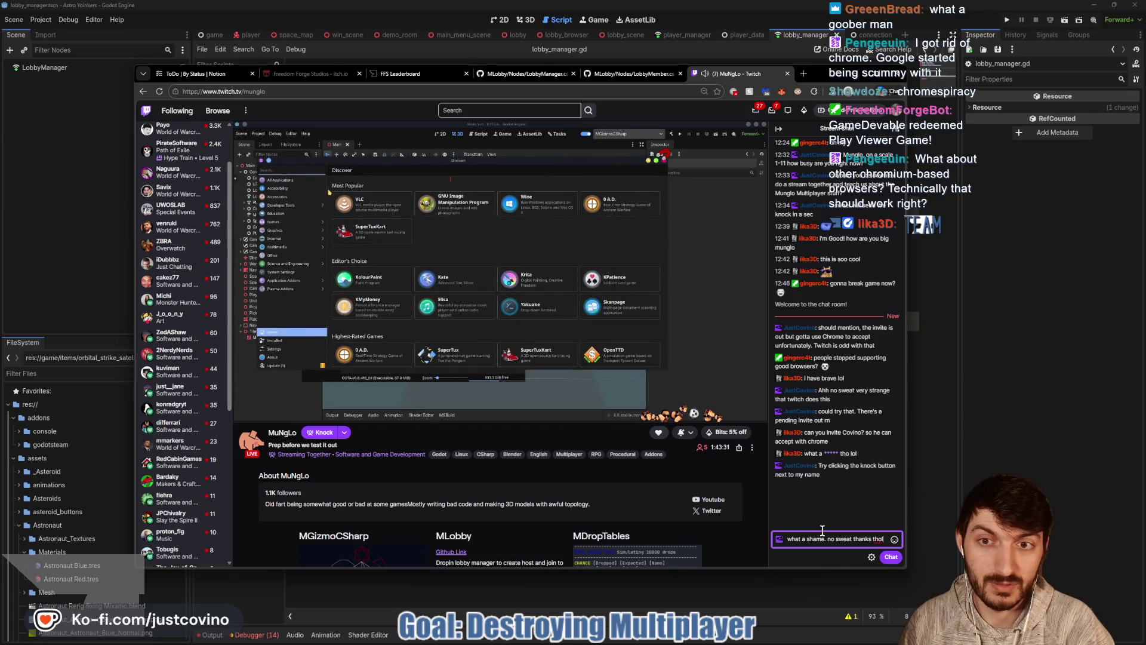
key(ctrl+a)
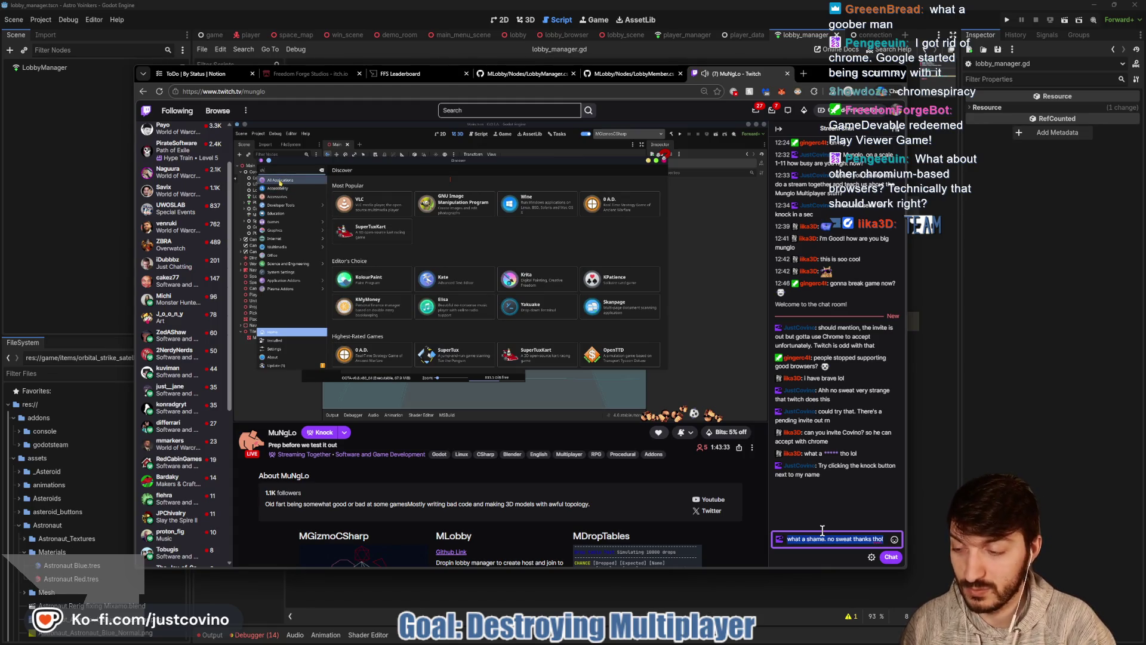
key(BackSpace)
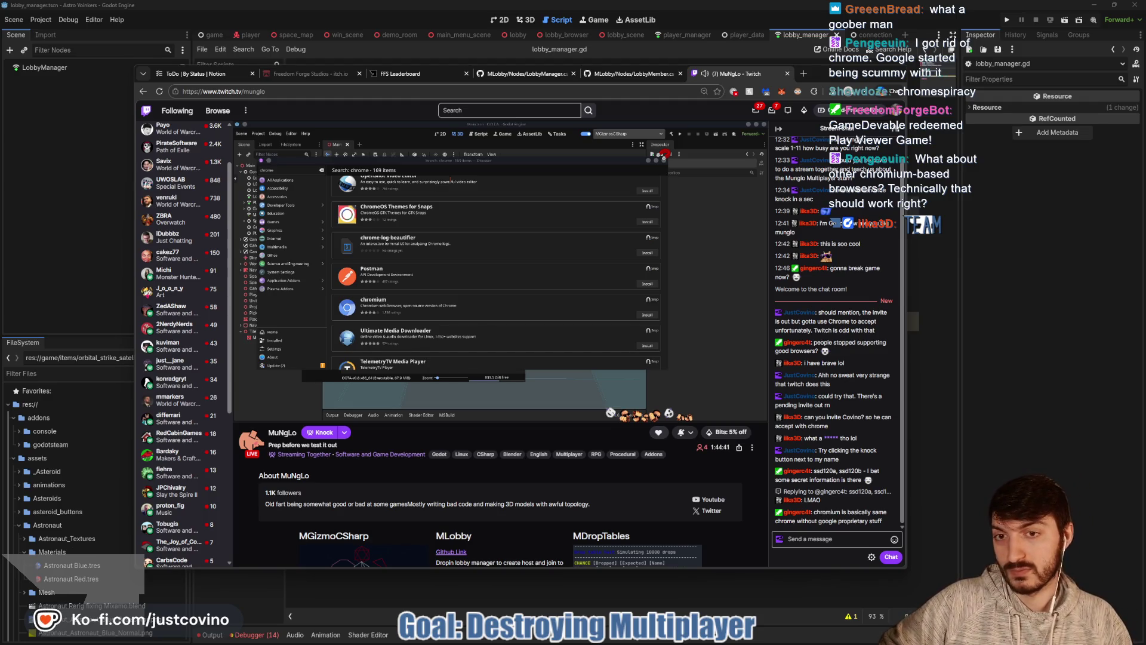
Send 'nope all built in' to the host's stream chat.
click(816, 538)
text(all built in)
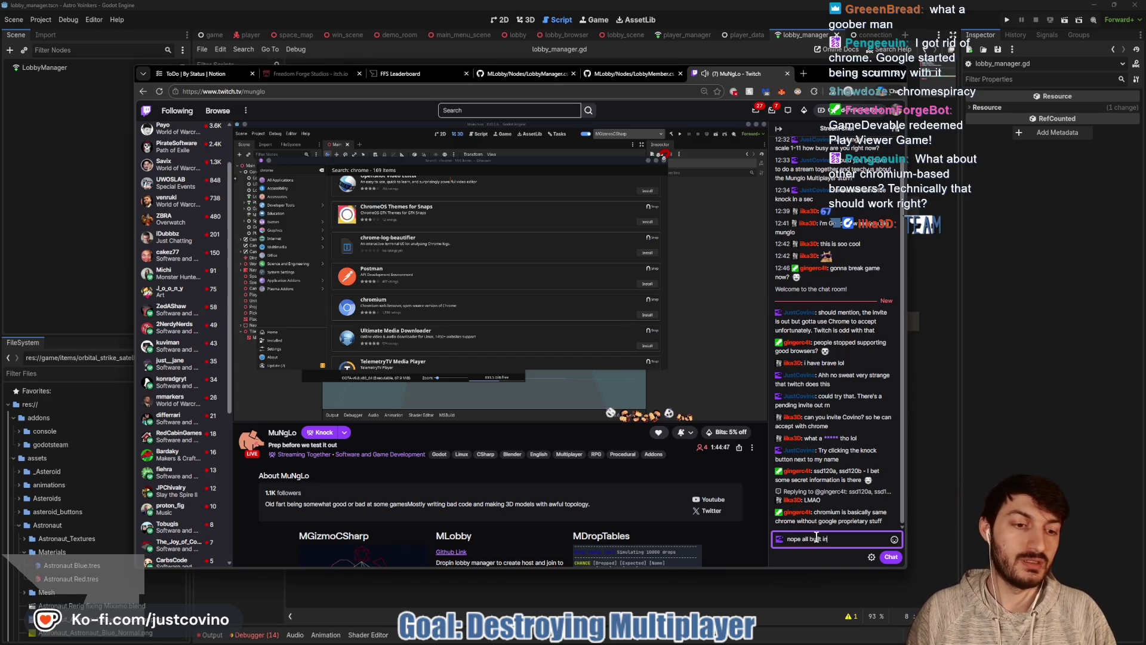
key(Return)
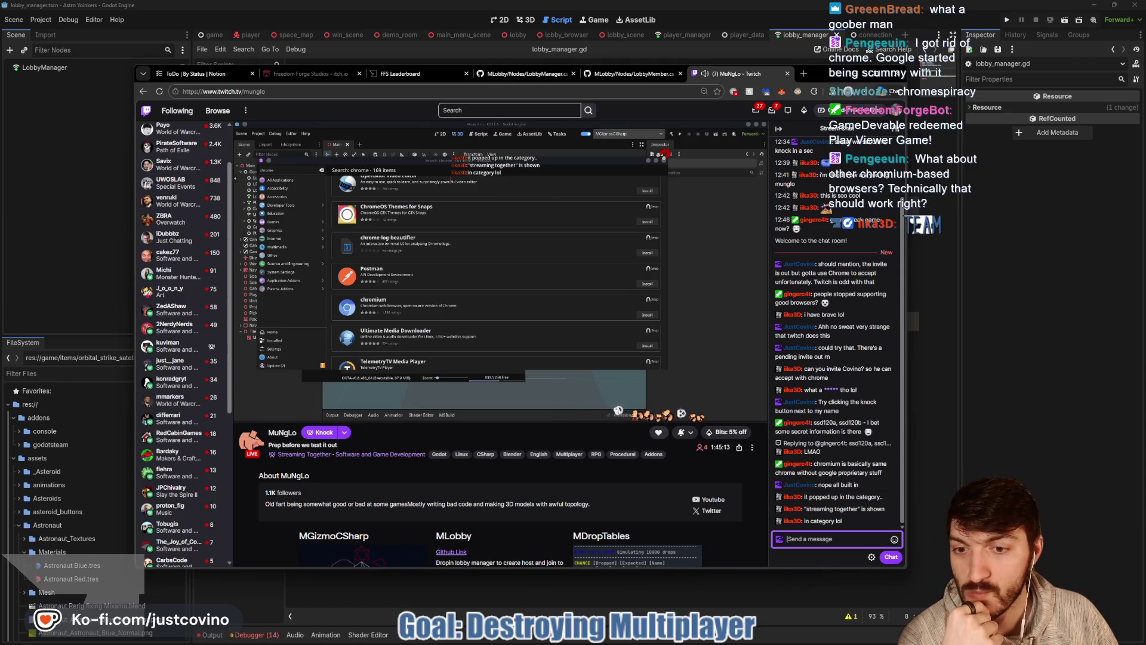
mouse_move(299, 455)
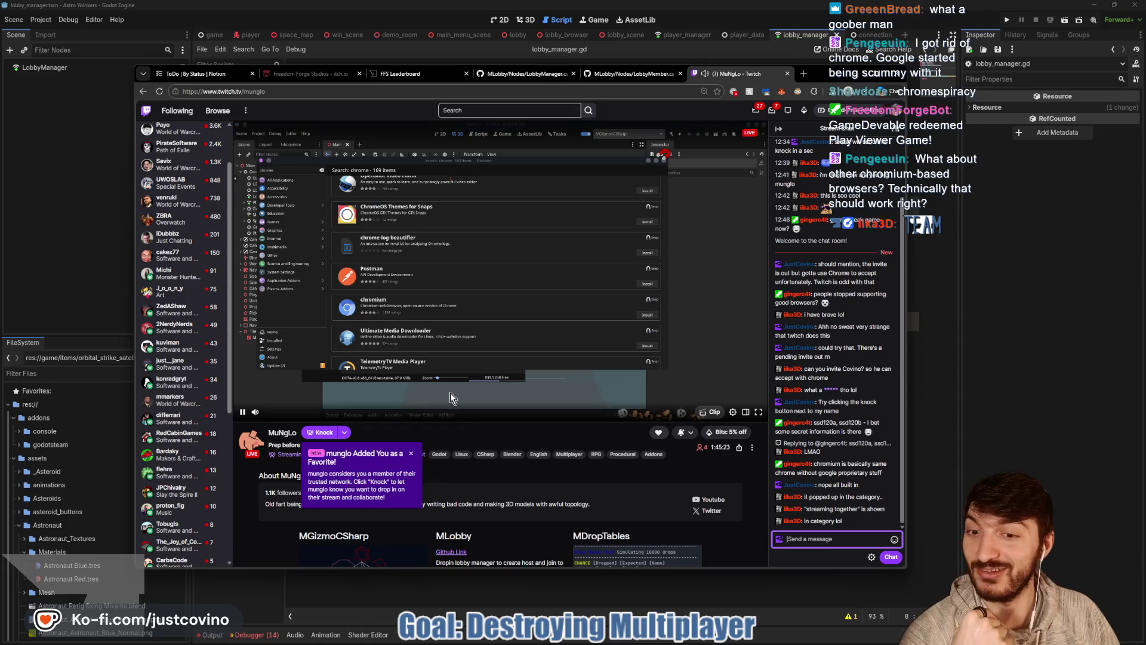
Dismiss the 'Added You as a Favorite!' popup and bring the Stream Manager dashboard into view.
click(411, 455)
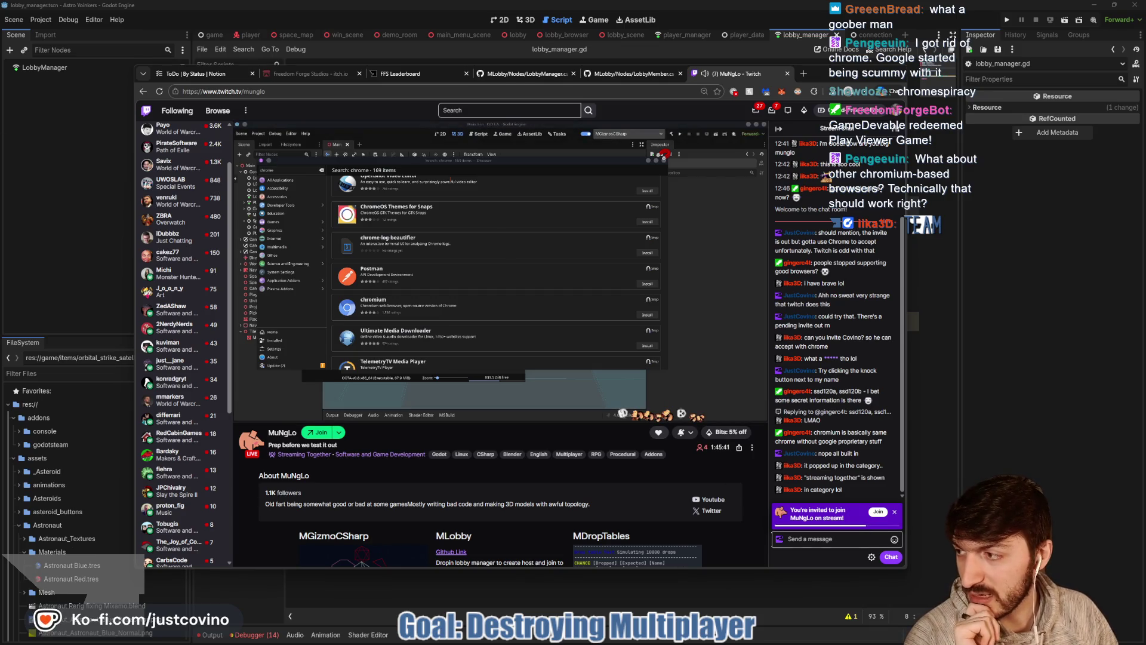
mouse_move(0, 159)
mouse_down()
mouse_move(545, 139)
mouse_move(440, 130)
mouse_up()
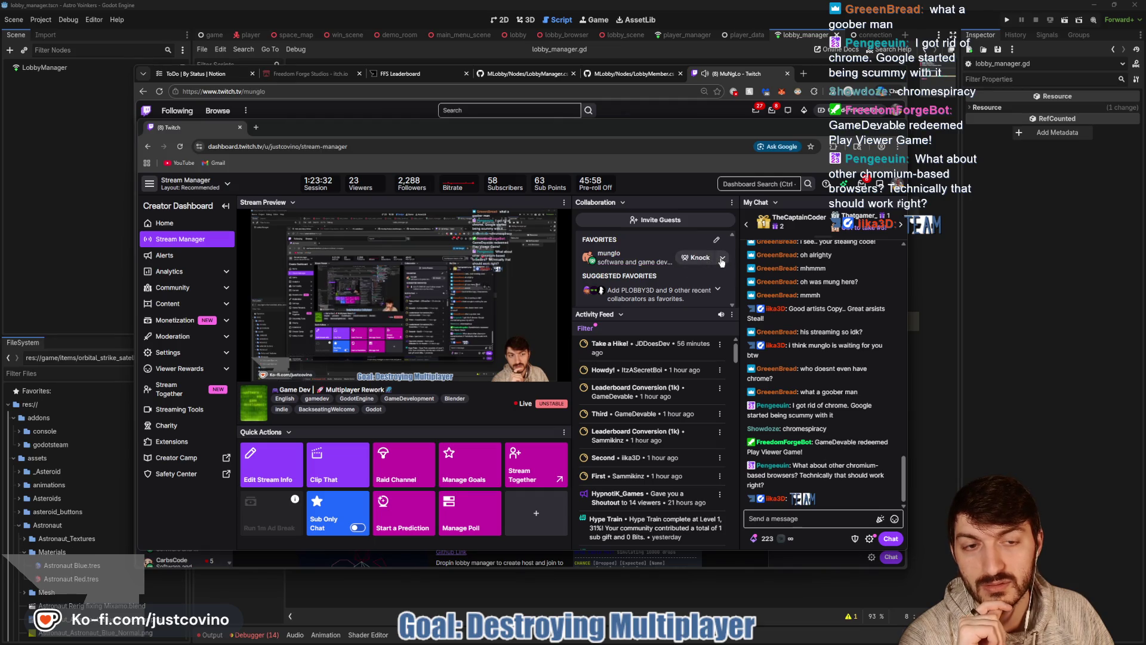
Knock to ask the favorited host to join, close the unavailable guest session, and hide Stream Manager.
click(697, 259)
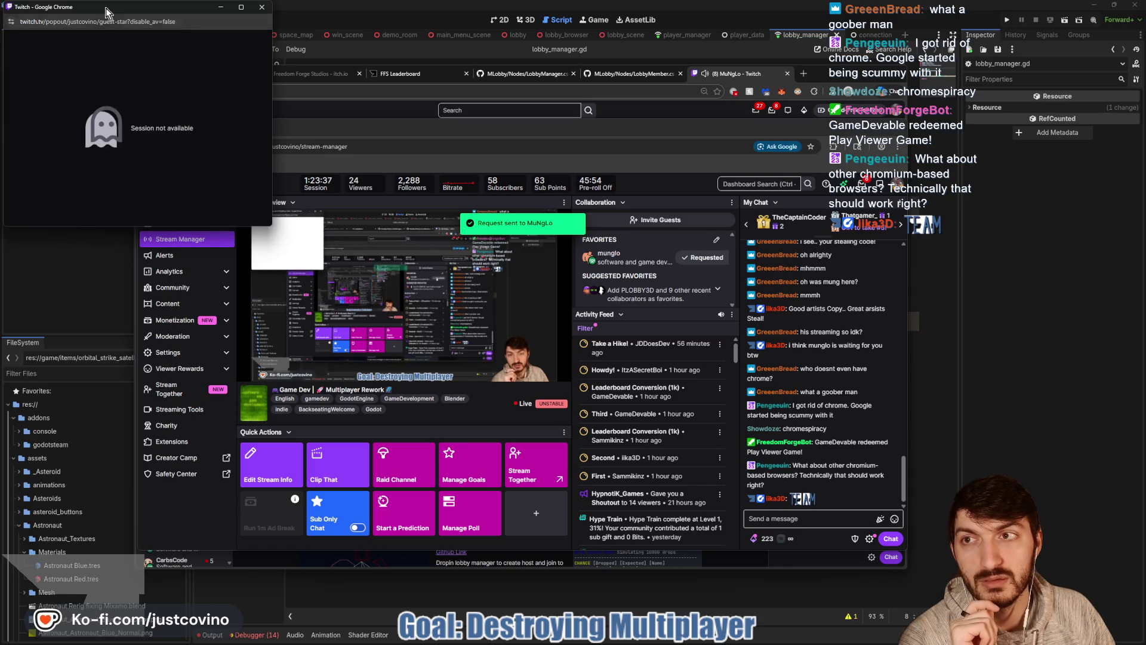
mouse_move(106, 8)
mouse_down()
mouse_move(191, 89)
mouse_move(332, 158)
mouse_up()
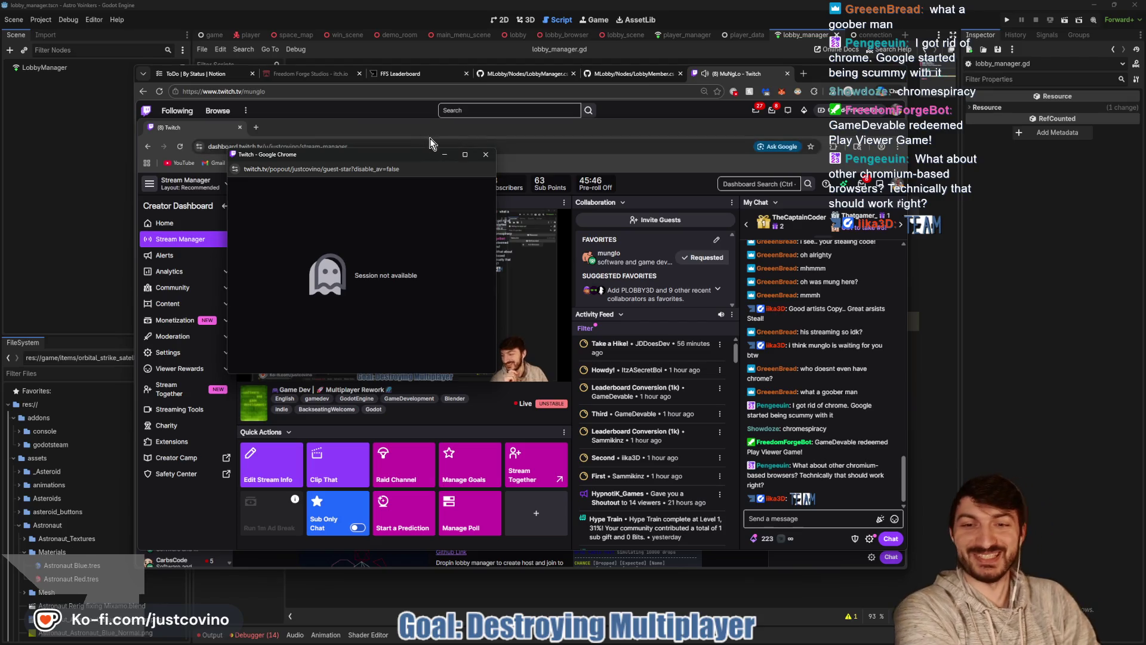
click(486, 155)
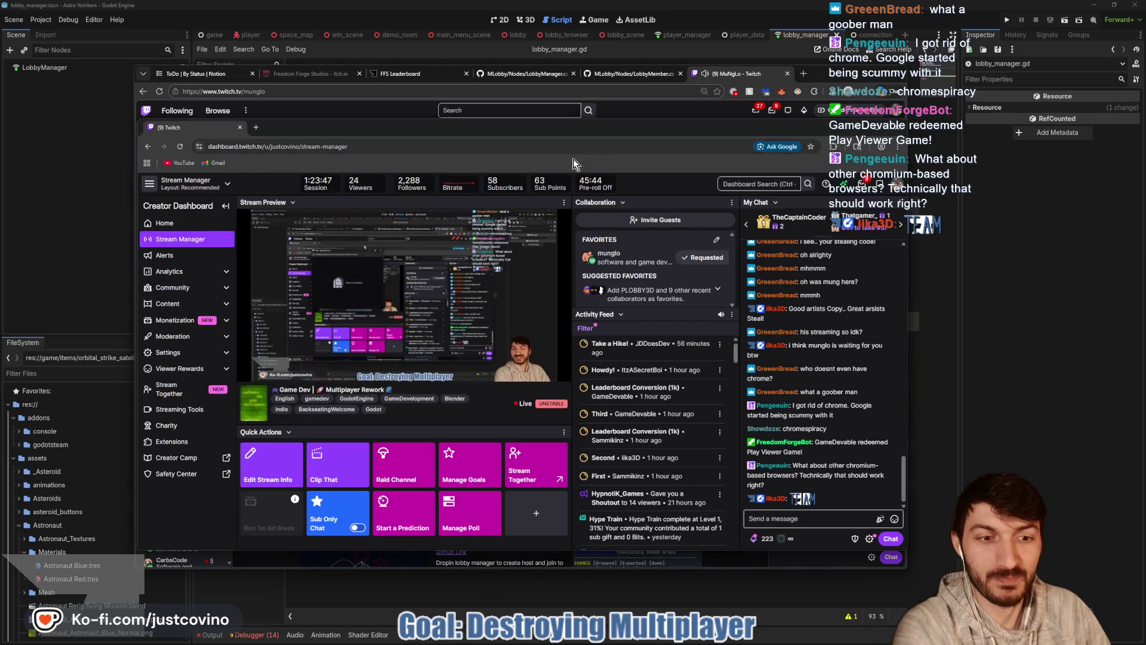
click(664, 114)
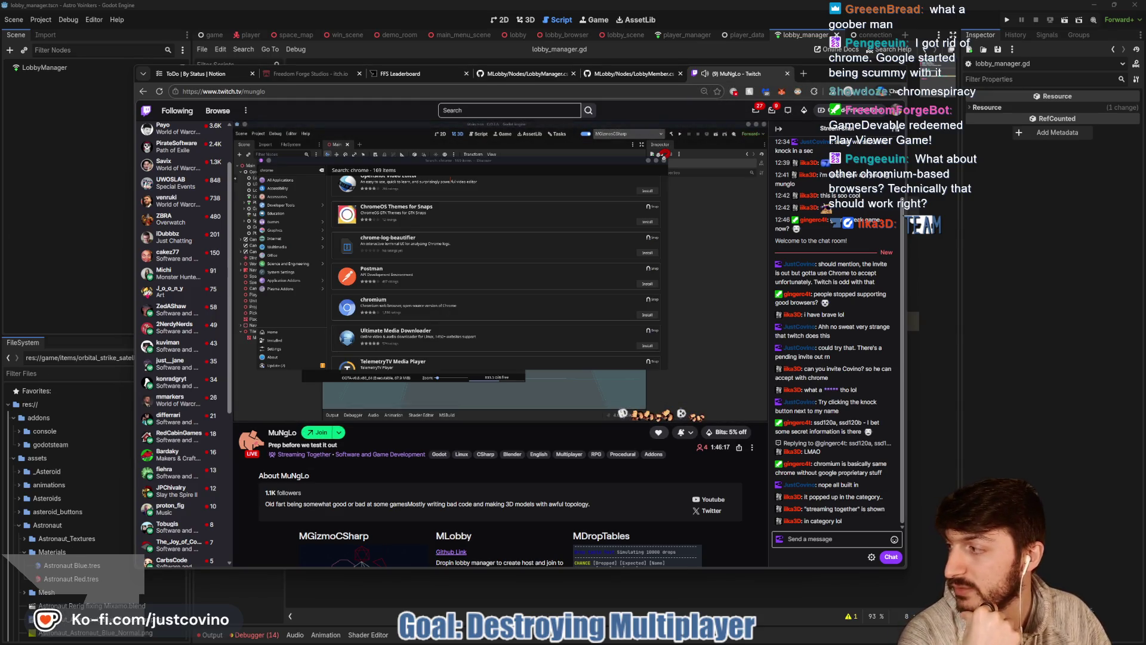
Bring Twitch back over the GitHub page and accept the host's invitation to join as guest.
click(786, 74)
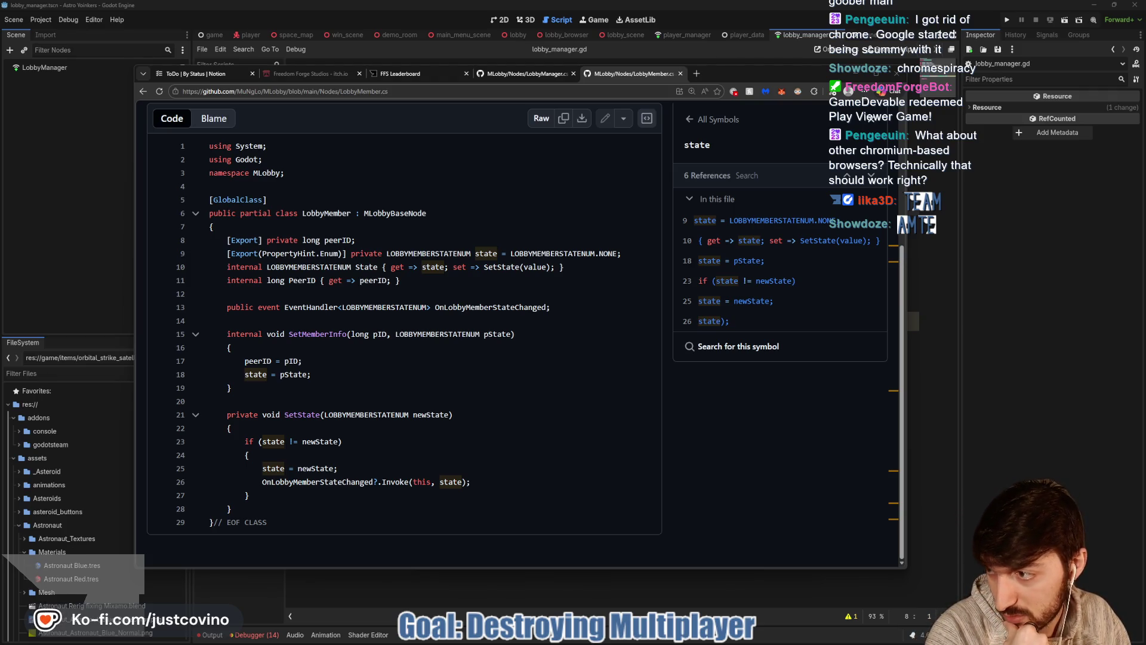
mouse_move(0, 137)
mouse_down()
mouse_move(575, 137)
mouse_move(617, 112)
mouse_up()
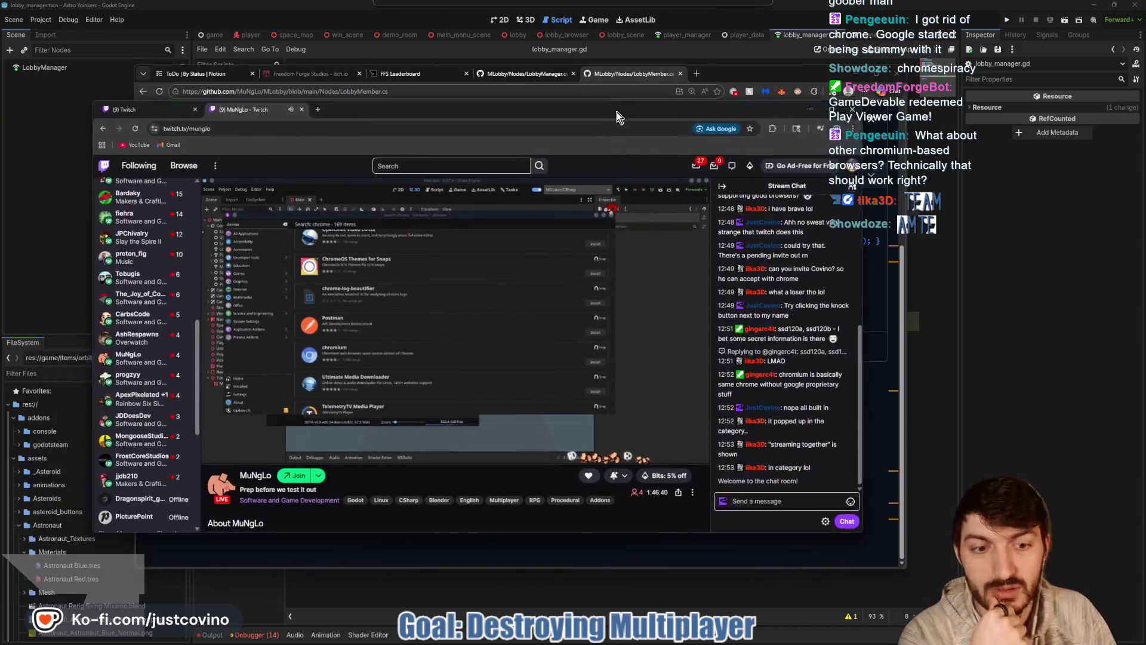
click(299, 475)
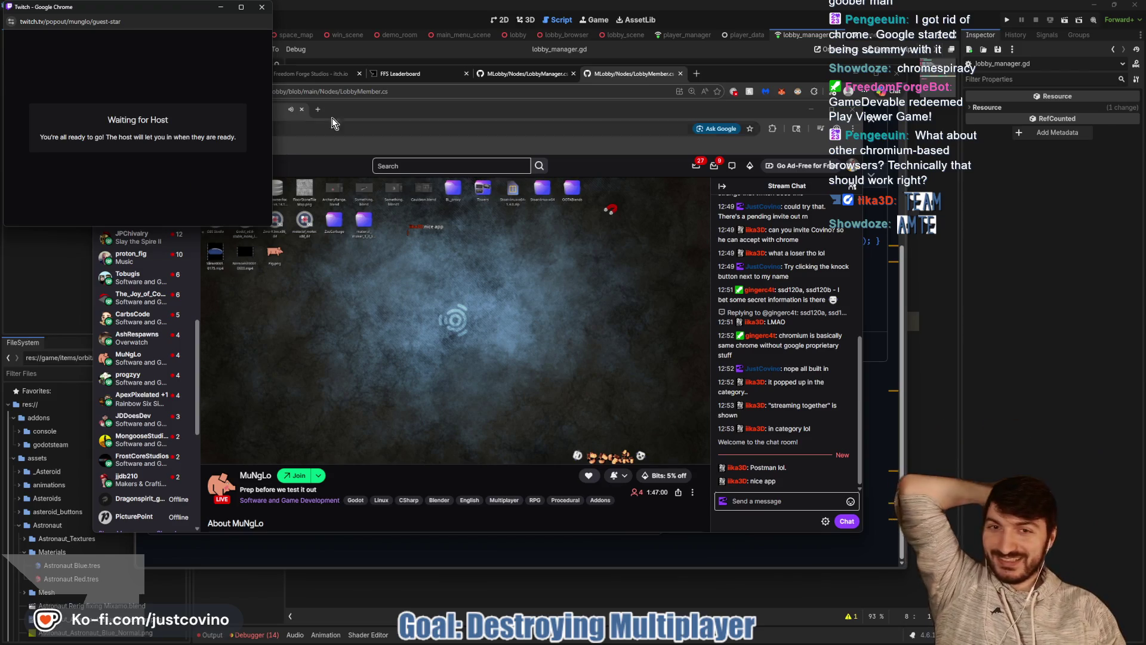
Dismiss the 'Notify my followers' prompt in the guest-star popout and close the host's channel tab.
mouse_move(138, 12)
mouse_down()
mouse_move(634, 166)
mouse_move(583, 154)
mouse_up()
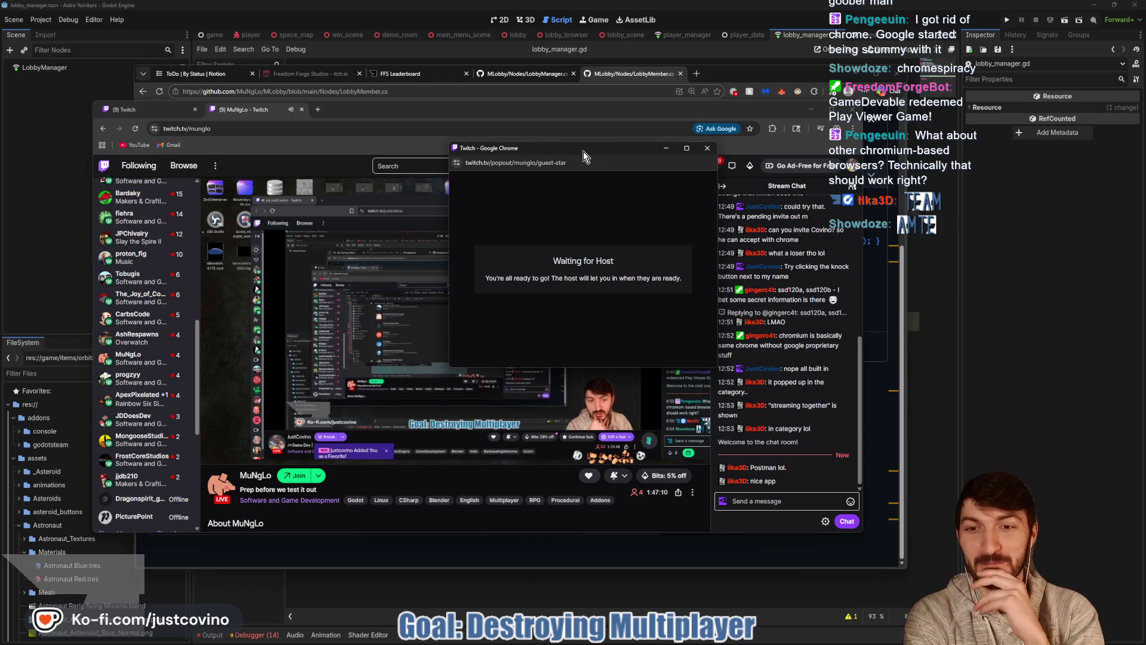
mouse_move(583, 151)
mouse_down()
mouse_move(468, 105)
mouse_move(548, 144)
mouse_move(535, 143)
mouse_up()
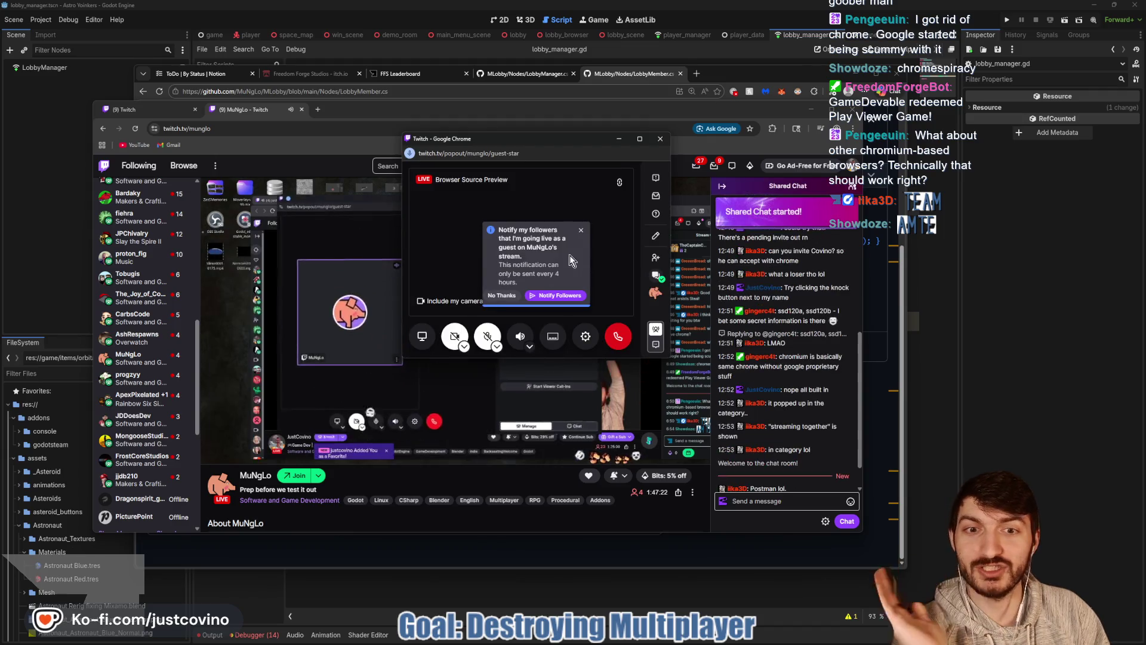
click(581, 229)
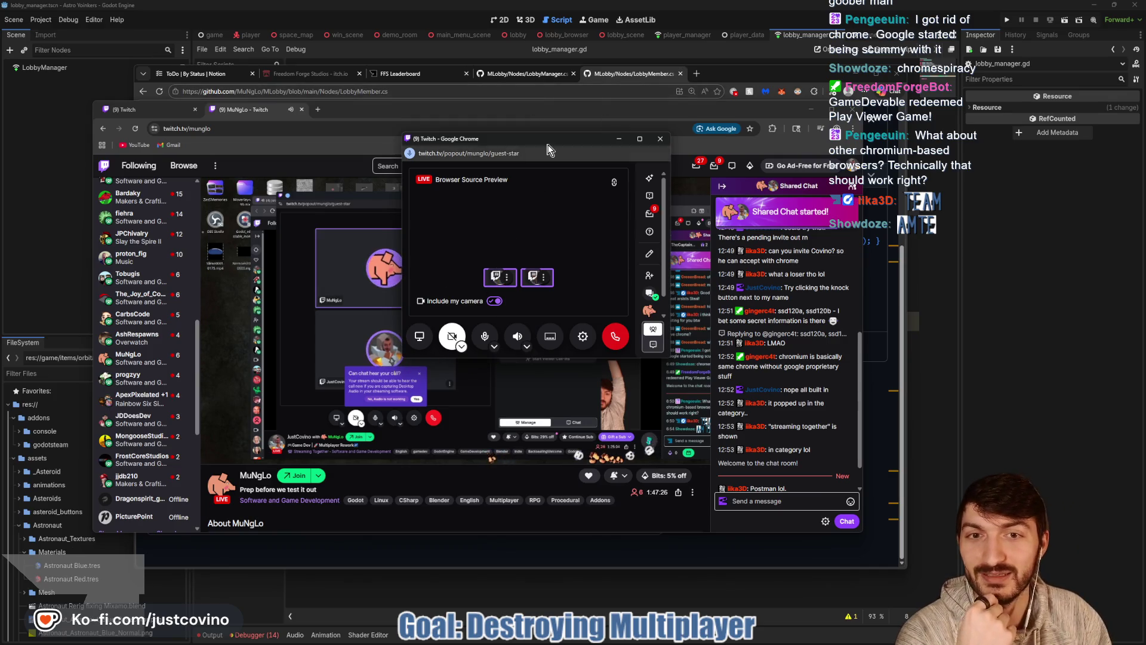
drag(538, 138, 0, 123)
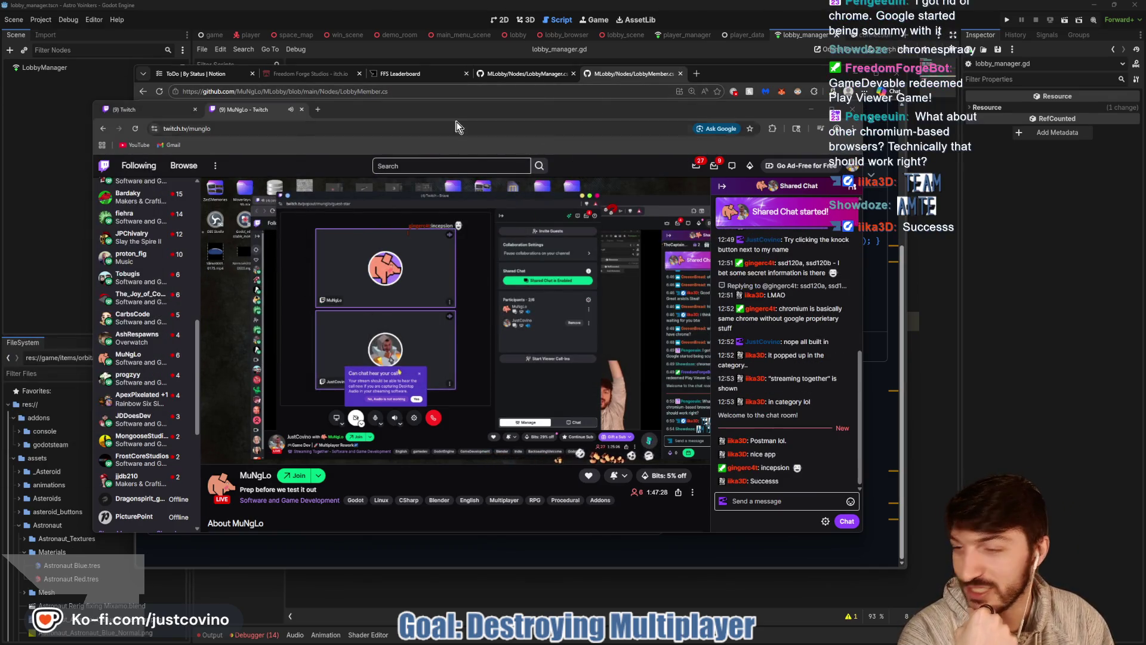
click(302, 109)
mouse_move(128, 110)
mouse_down()
mouse_move(248, 193)
mouse_move(0, 197)
mouse_move(0, 131)
mouse_move(0, 219)
mouse_move(0, 181)
mouse_up()
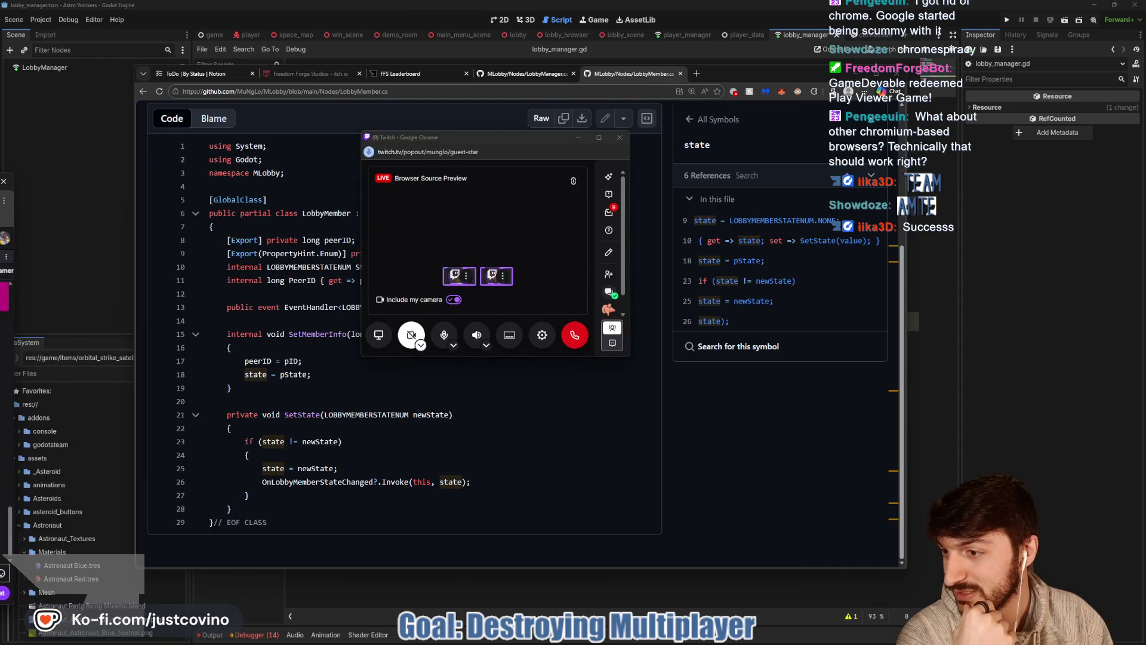
Check the six 'state' references in LobbyMember.cs, then raise the Twitch guest-star popout.
drag(490, 140, 0, 179)
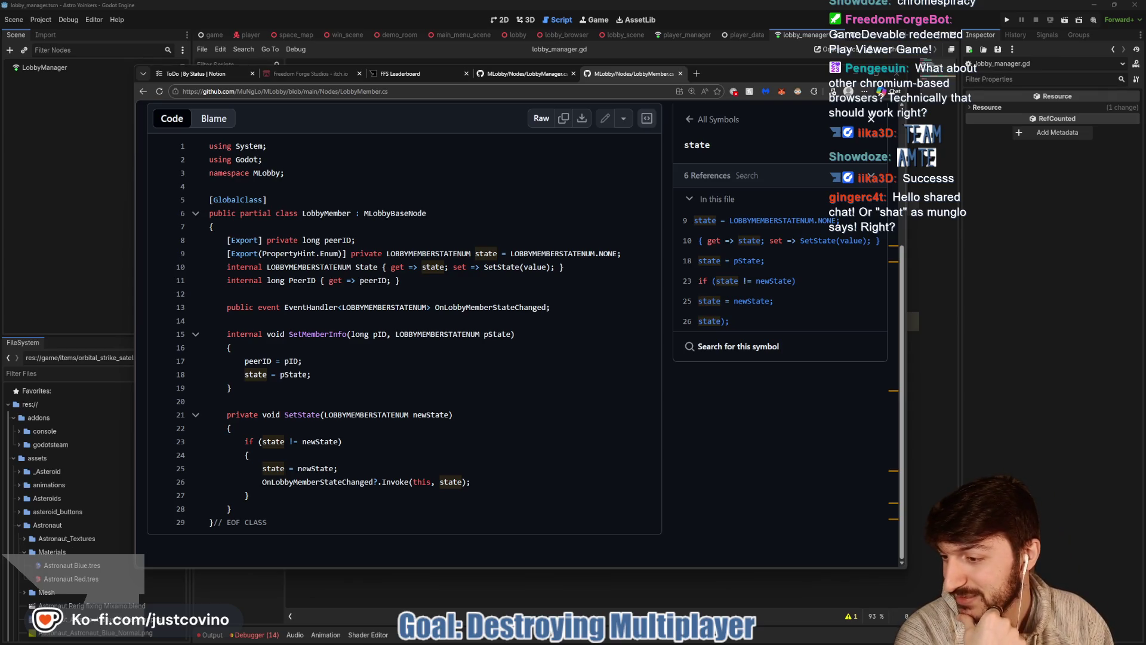
click(450, 383)
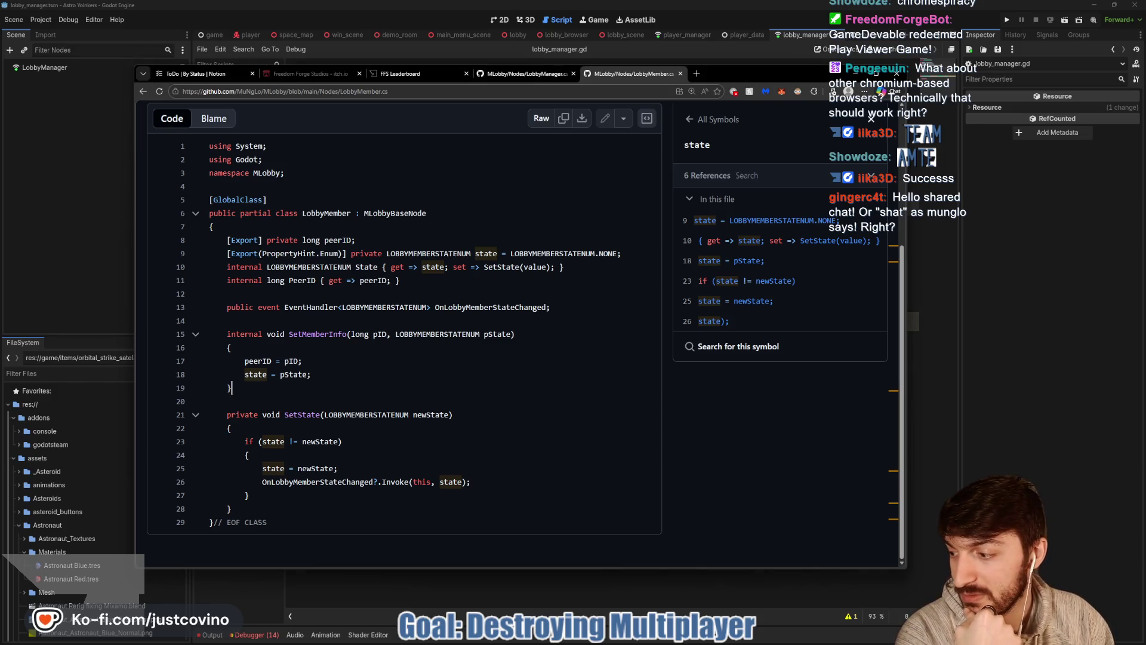
key(super+d)
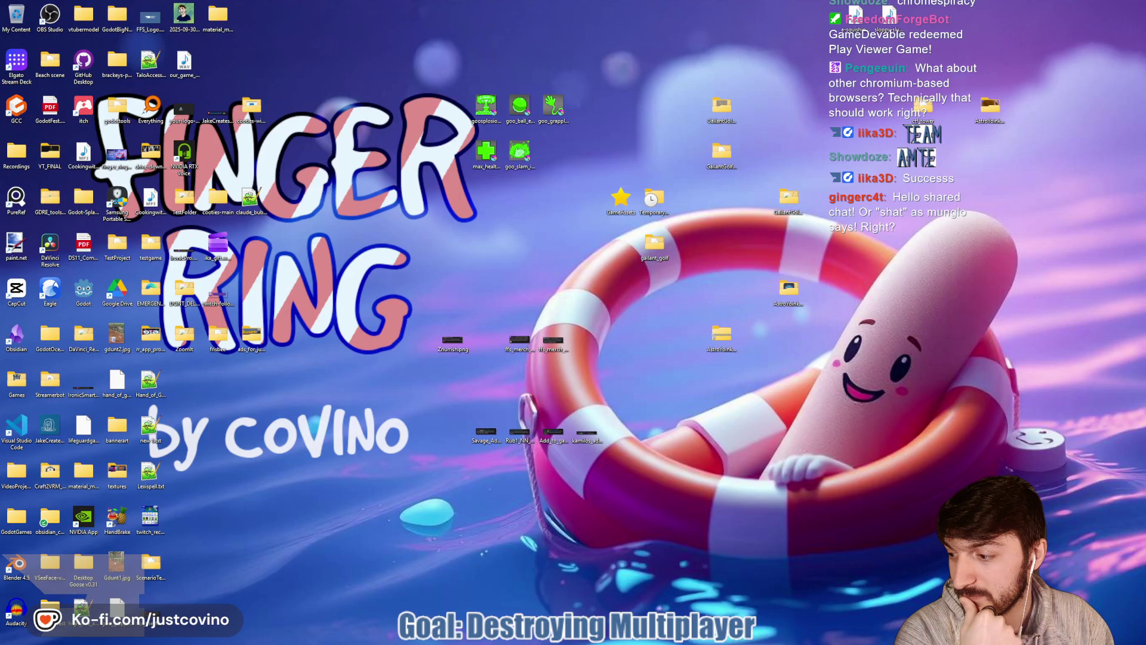
key(super+d)
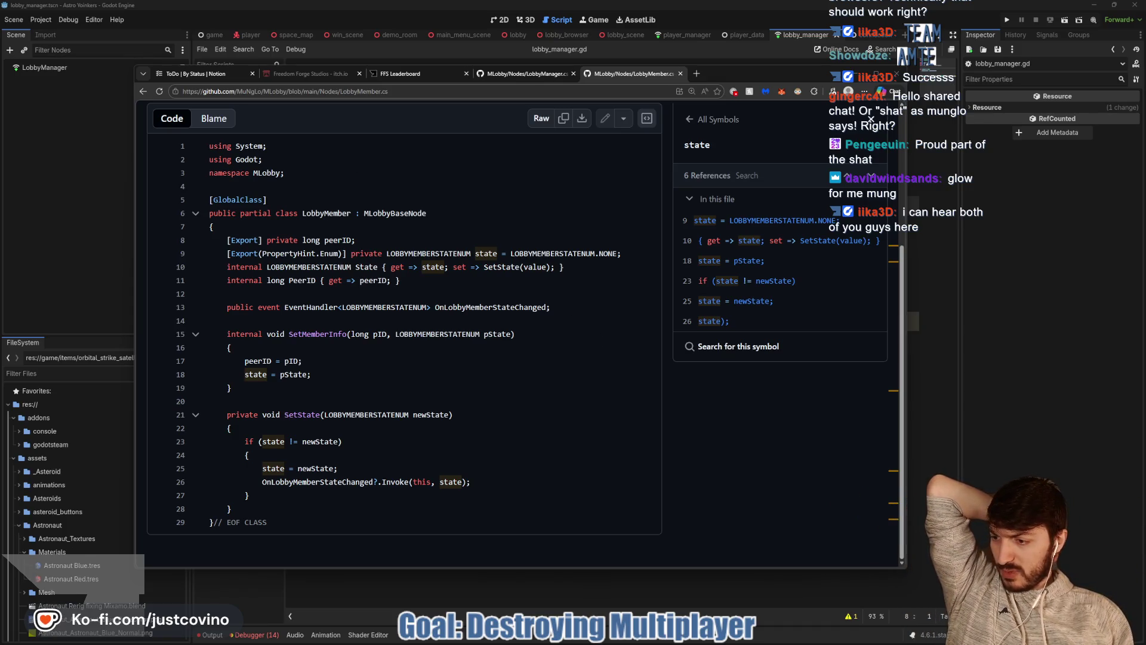
key(alt+Tab)
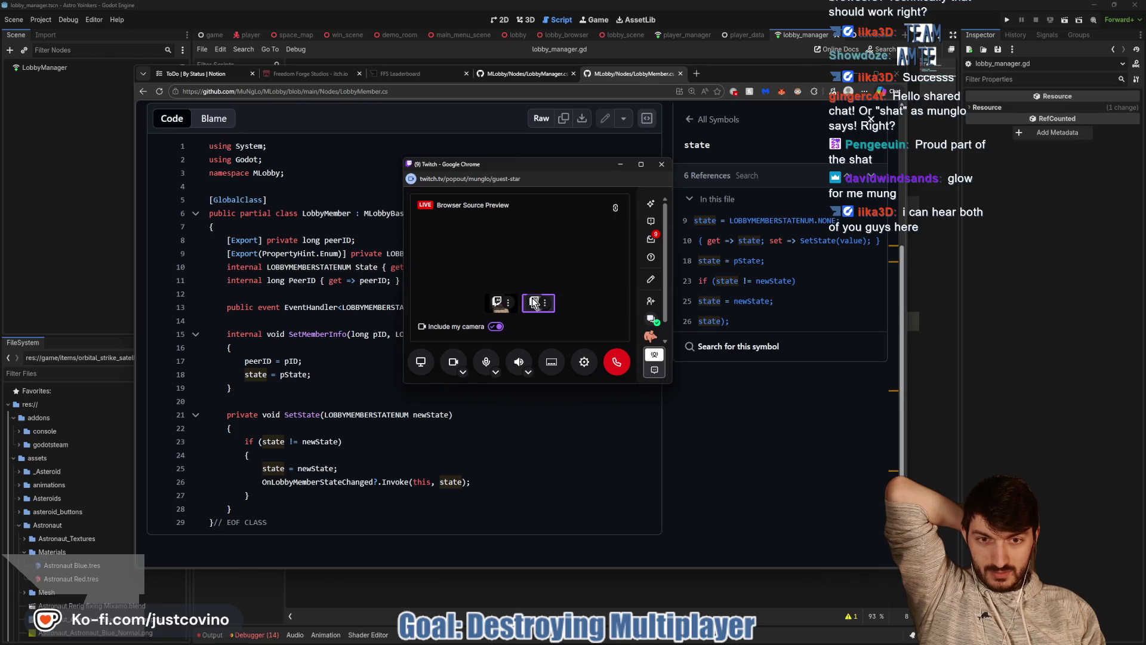
Close the microphone list, minimize the guest-star window, and return to lobby_manager.gd line 12.
click(495, 372)
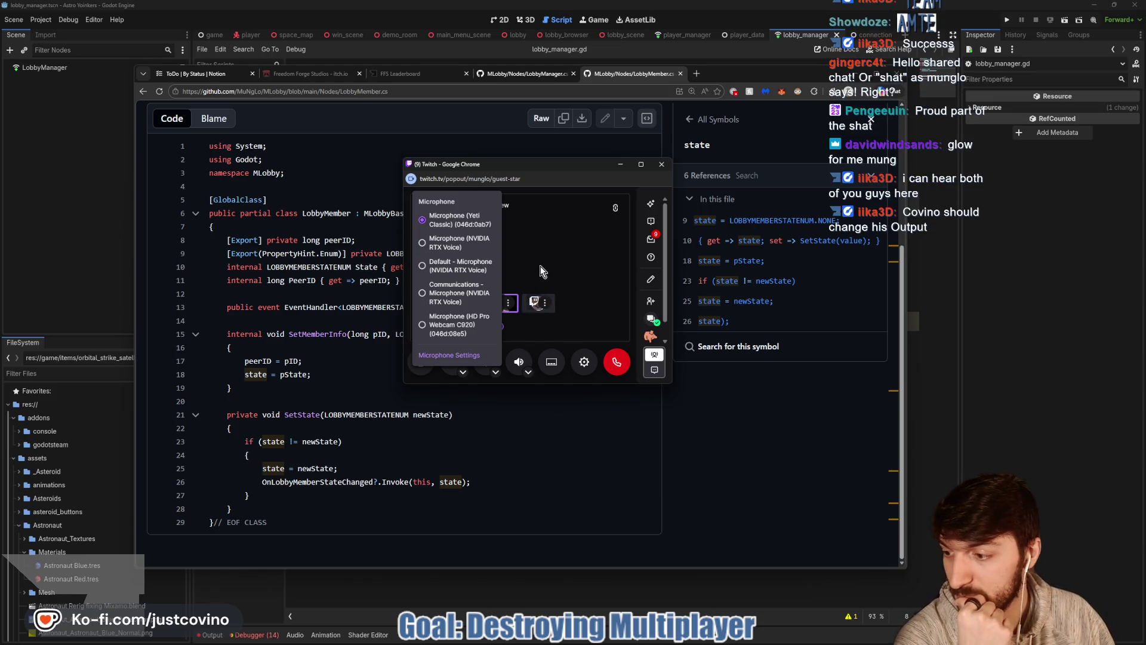
click(612, 273)
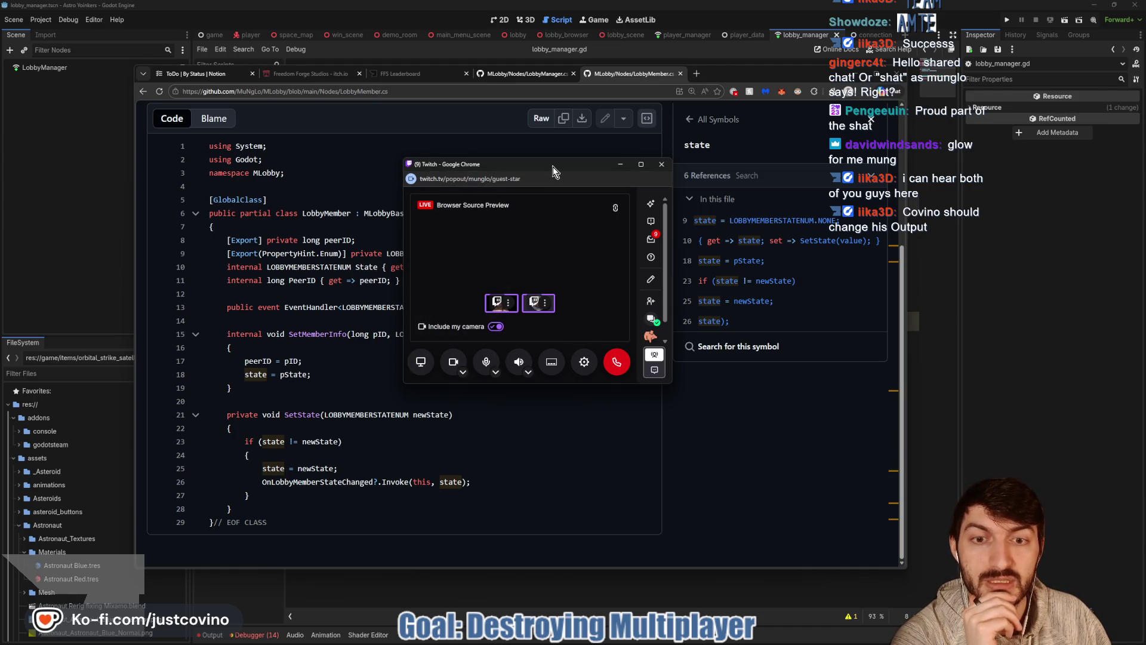
mouse_move(552, 167)
mouse_down()
mouse_move(586, 183)
mouse_move(479, 176)
mouse_up()
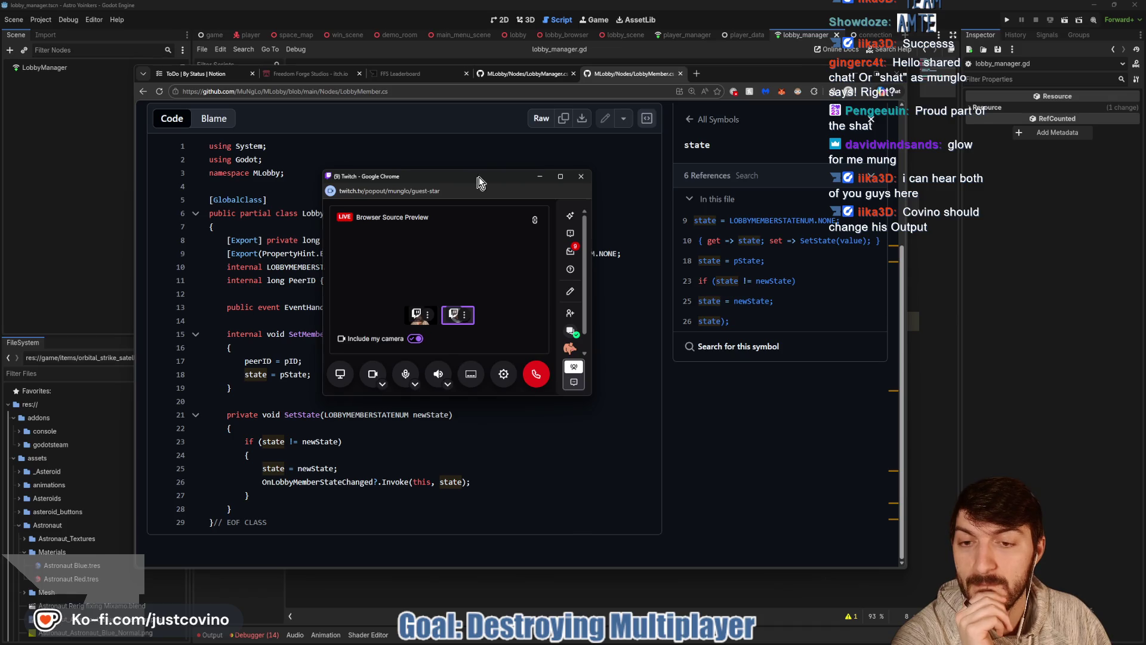
click(540, 173)
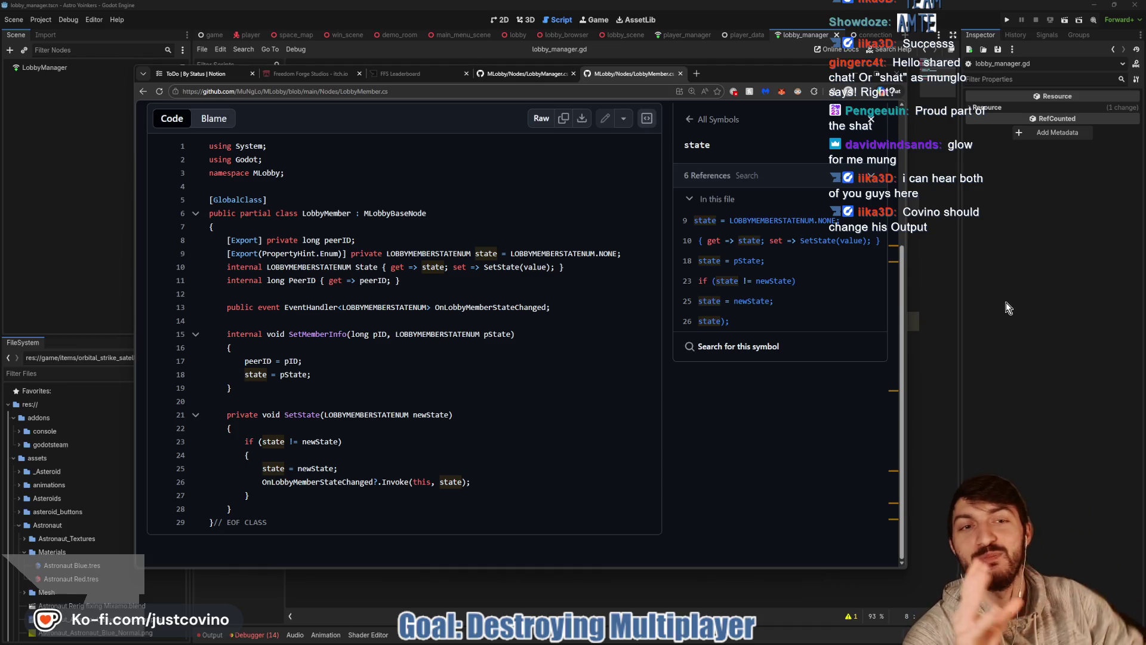
key(alt+Tab)
click(574, 291)
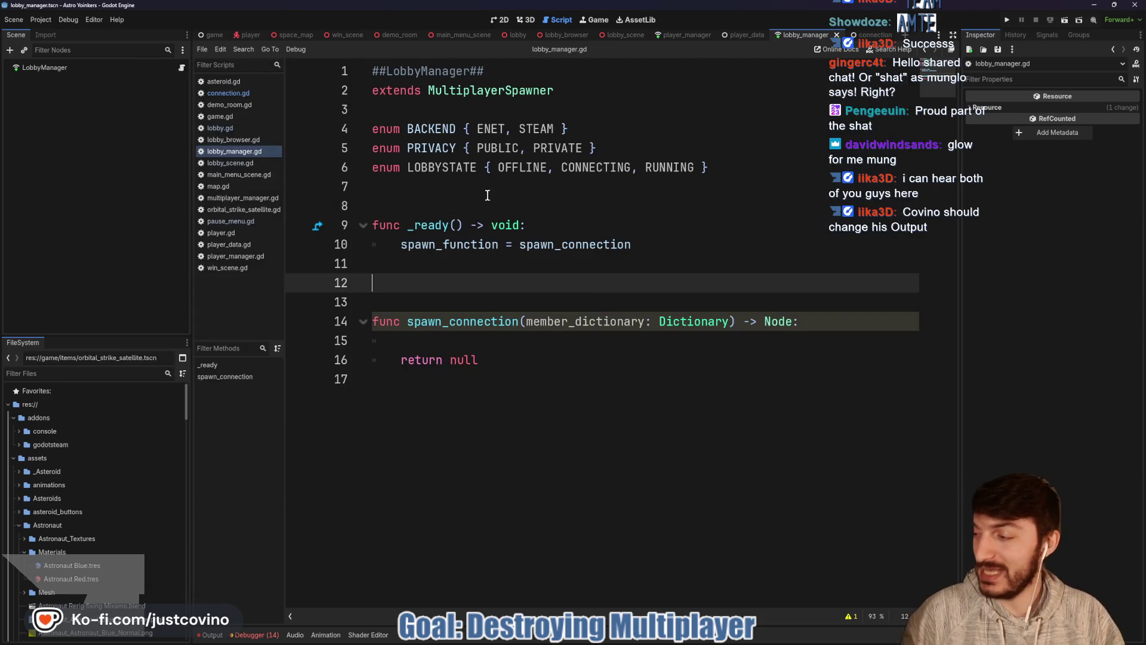
Bring the GitHub LobbyMember.cs page back in front of the Godot editor from the taskbar.
click(454, 266)
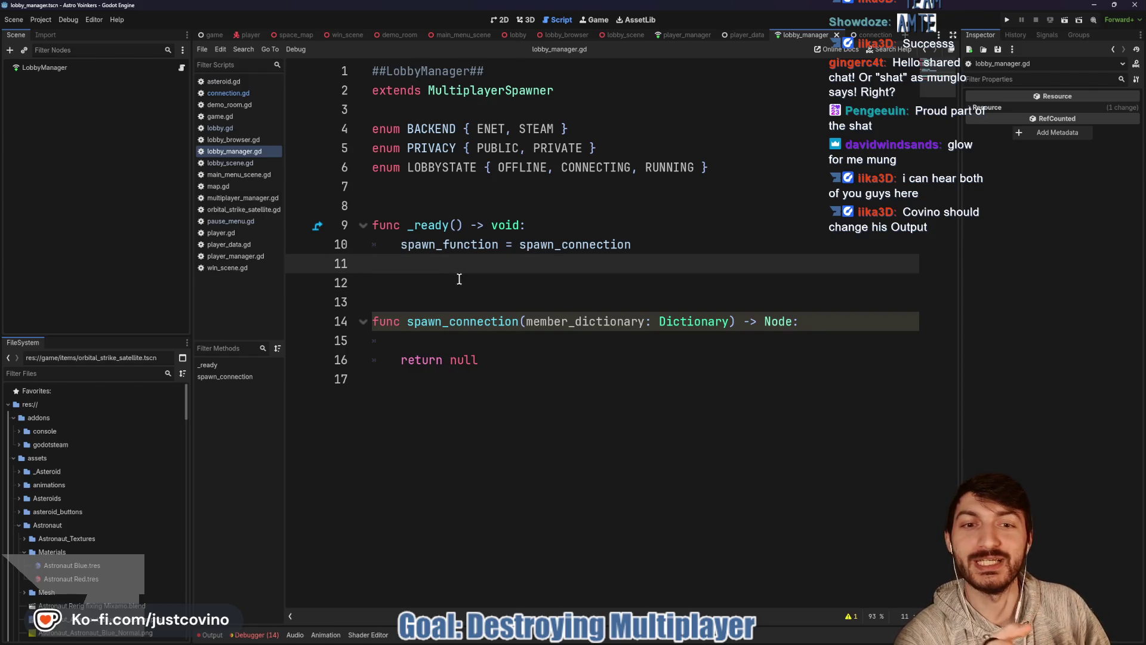
click(459, 280)
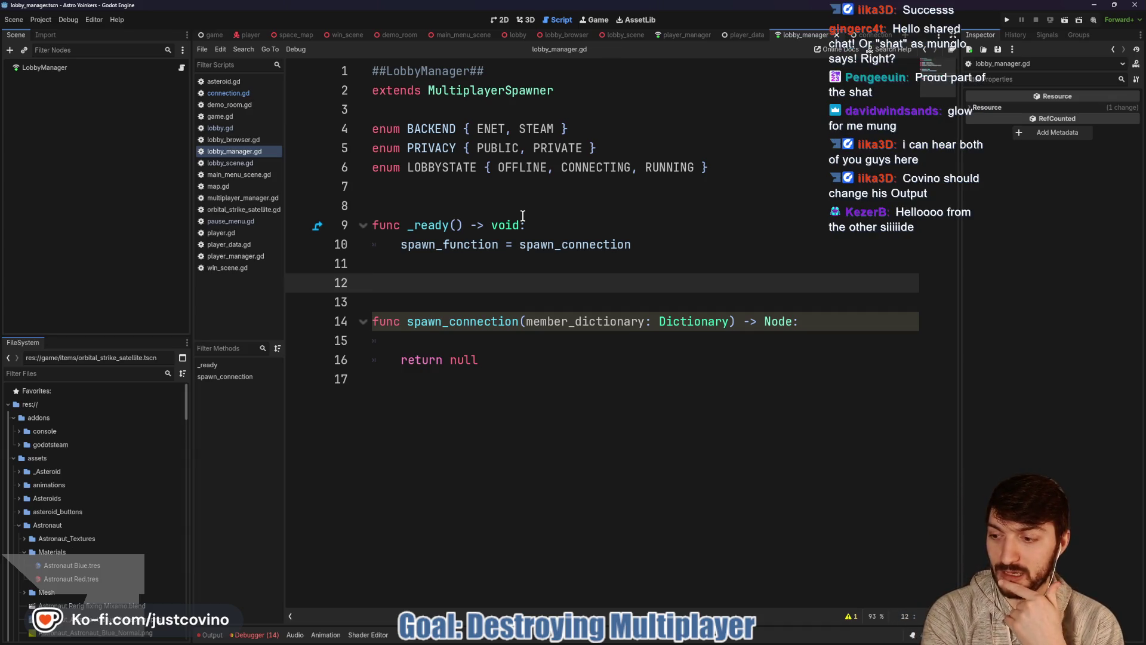
click(629, 639)
scroll(426, 302, up, 2)
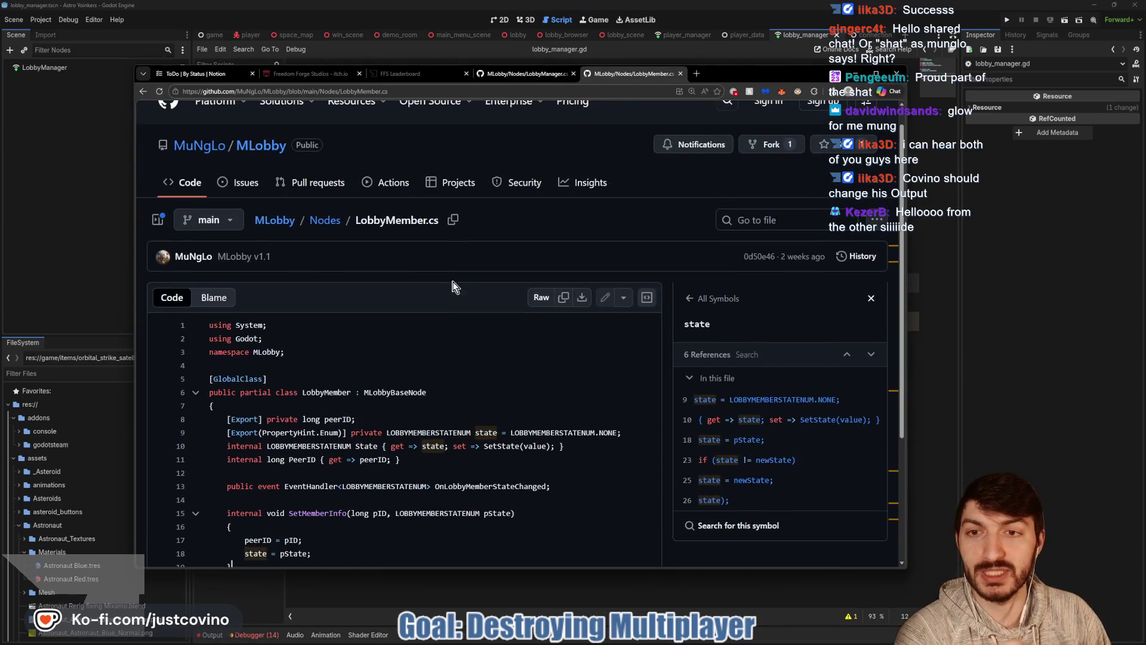
Read the LobbyManager.cs source on GitHub, then return to lobby_manager.gd at line 8.
scroll(426, 304, down, 2)
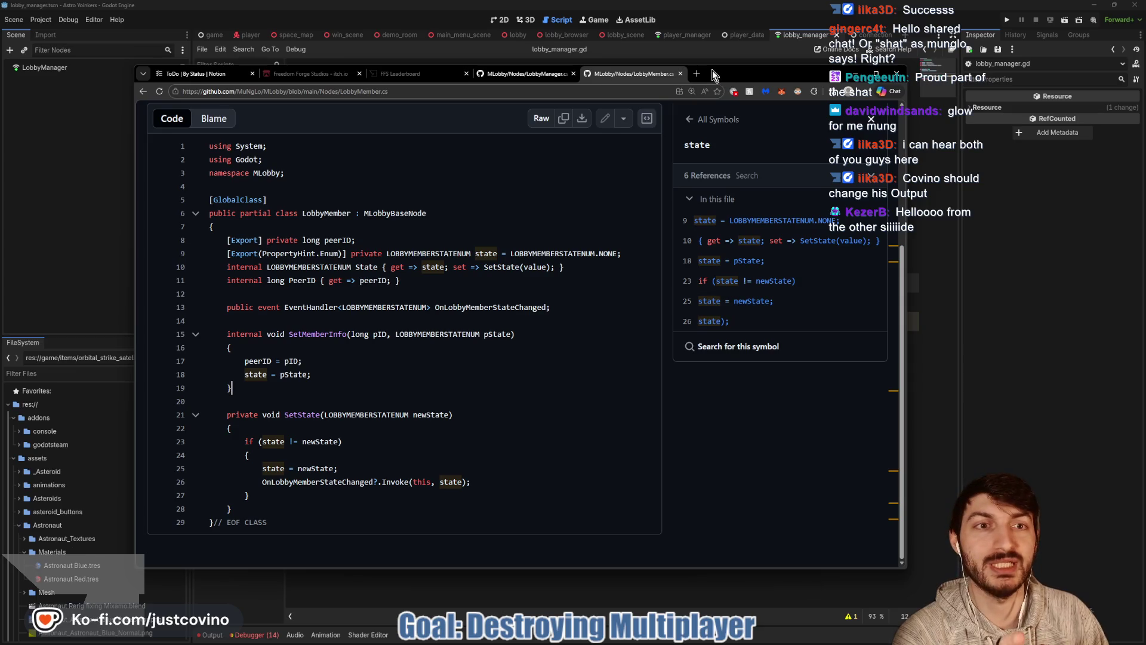
drag(718, 73, 801, 68)
click(604, 69)
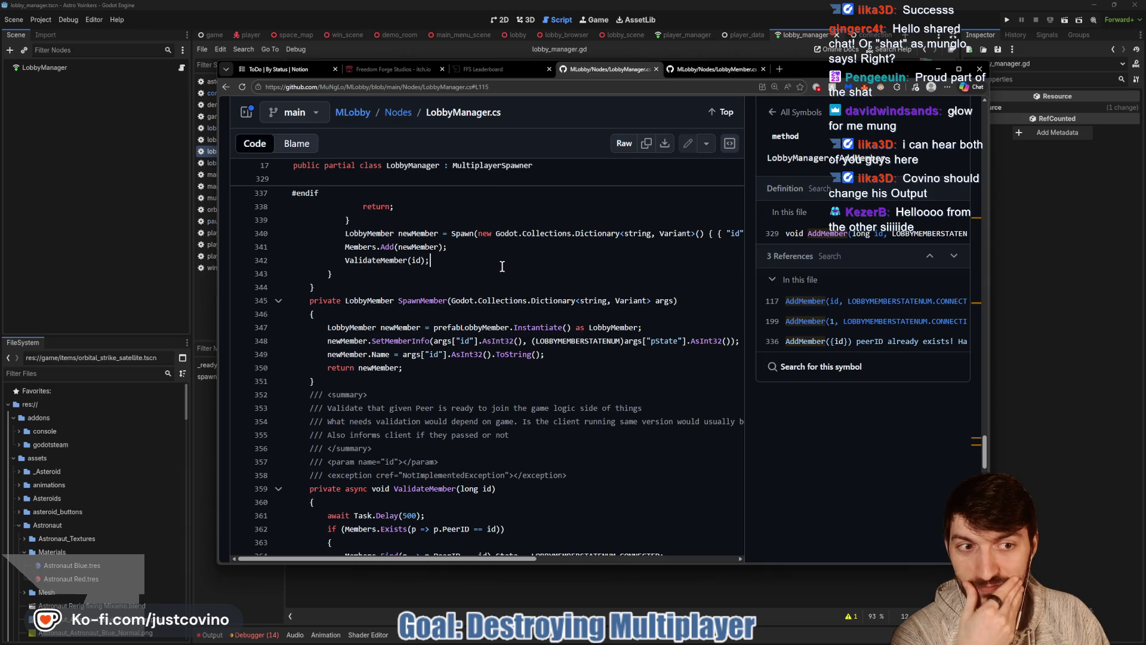
click(107, 252)
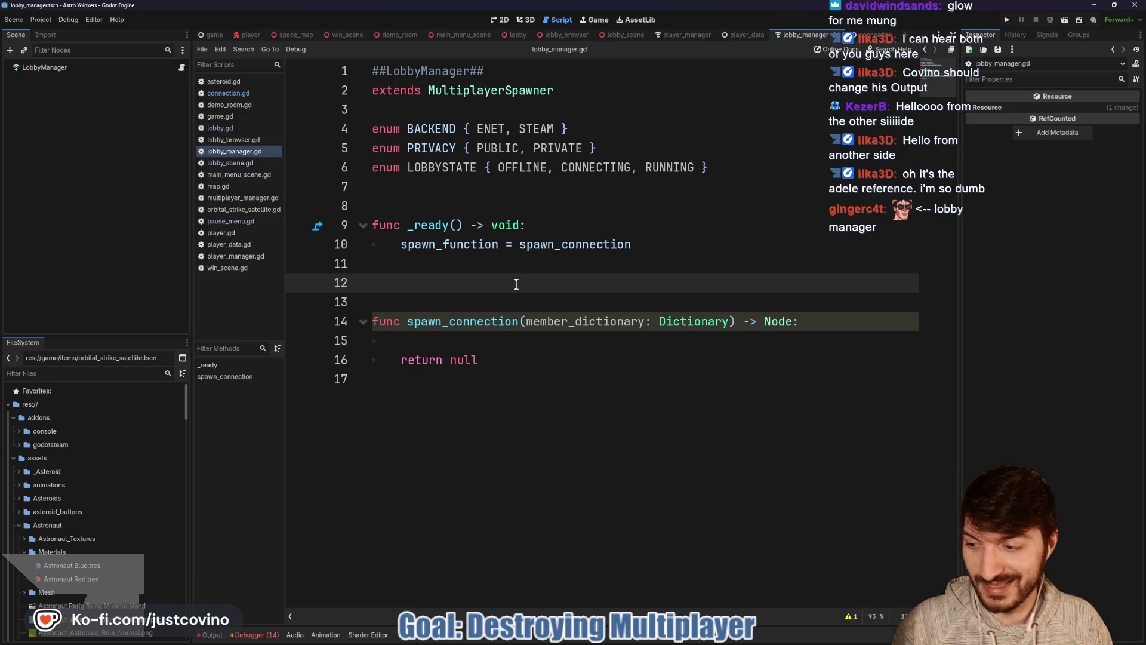
click(405, 199)
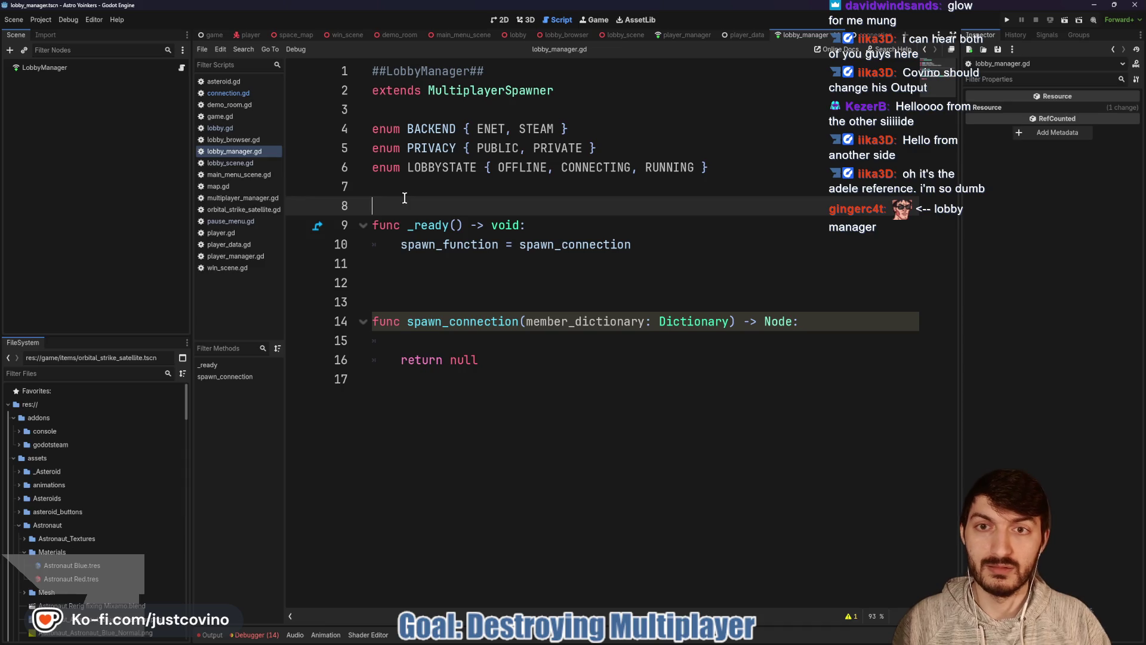
Add header comments '##Checks Everything Connection Related##' and '##Checks Version, etc...###' under extends, then save.
click(394, 111)
key(Return)
key(Return)
key(Return)
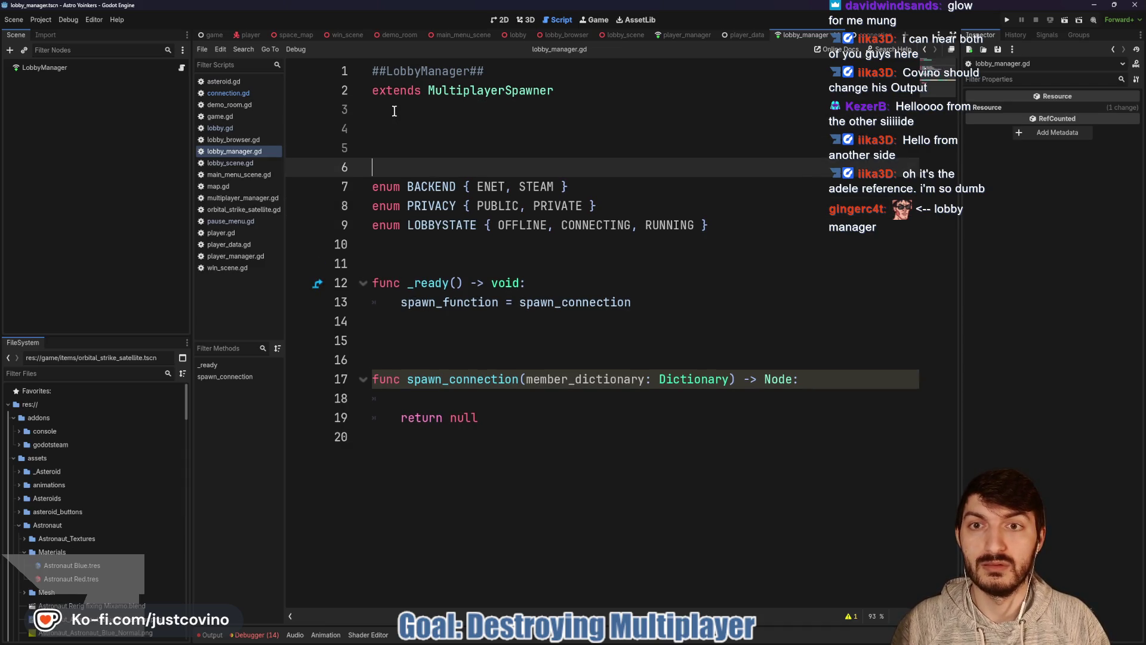
key(Up)
key(Up)
text(##Ch)
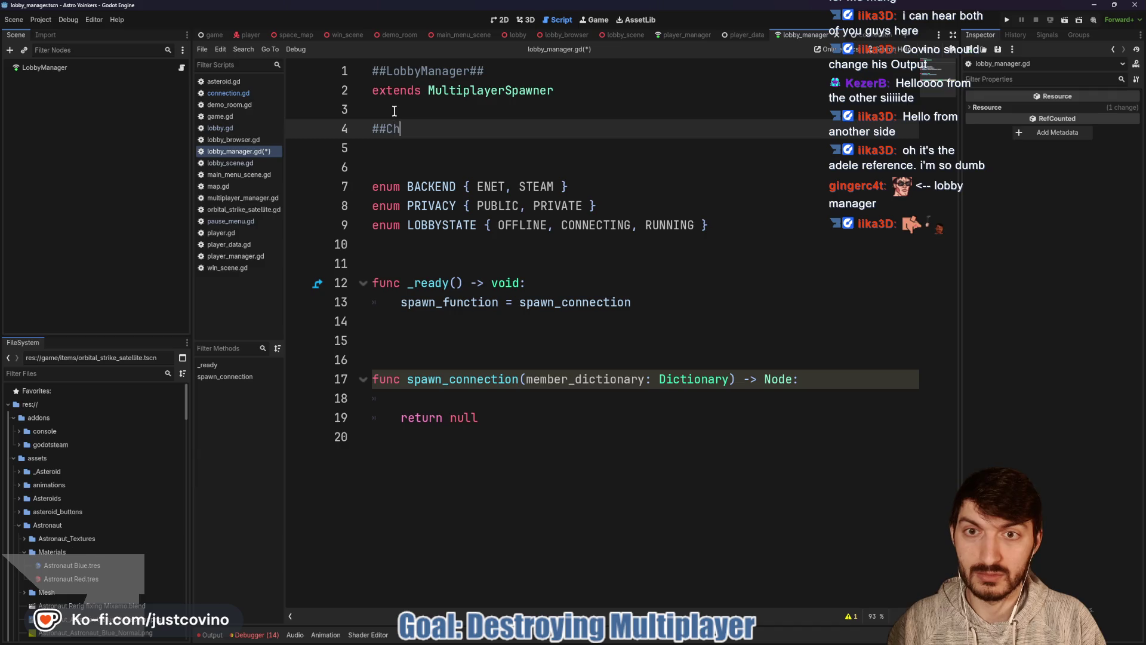
text(ecks Everything Co)
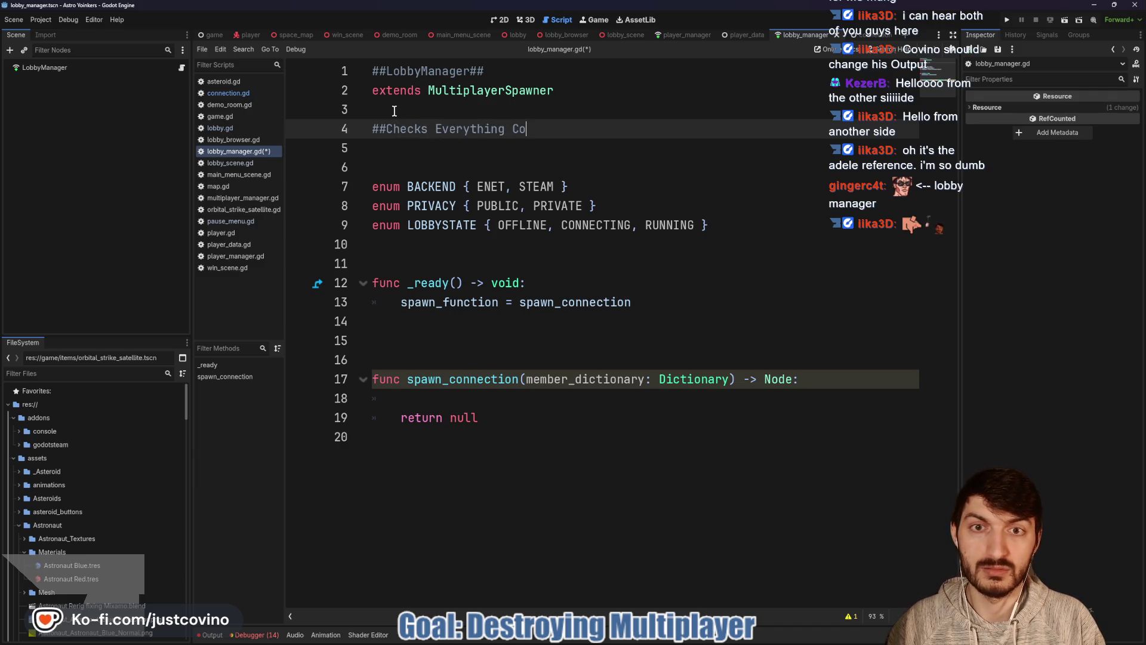
text(nnection Related##)
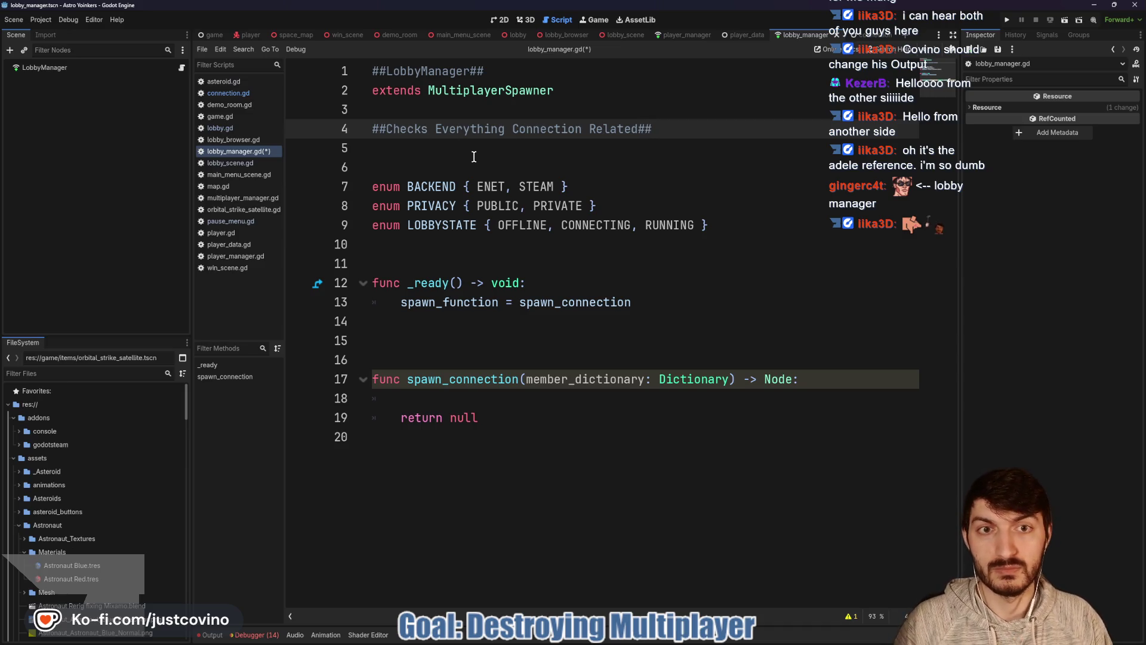
key(Return)
text(##C)
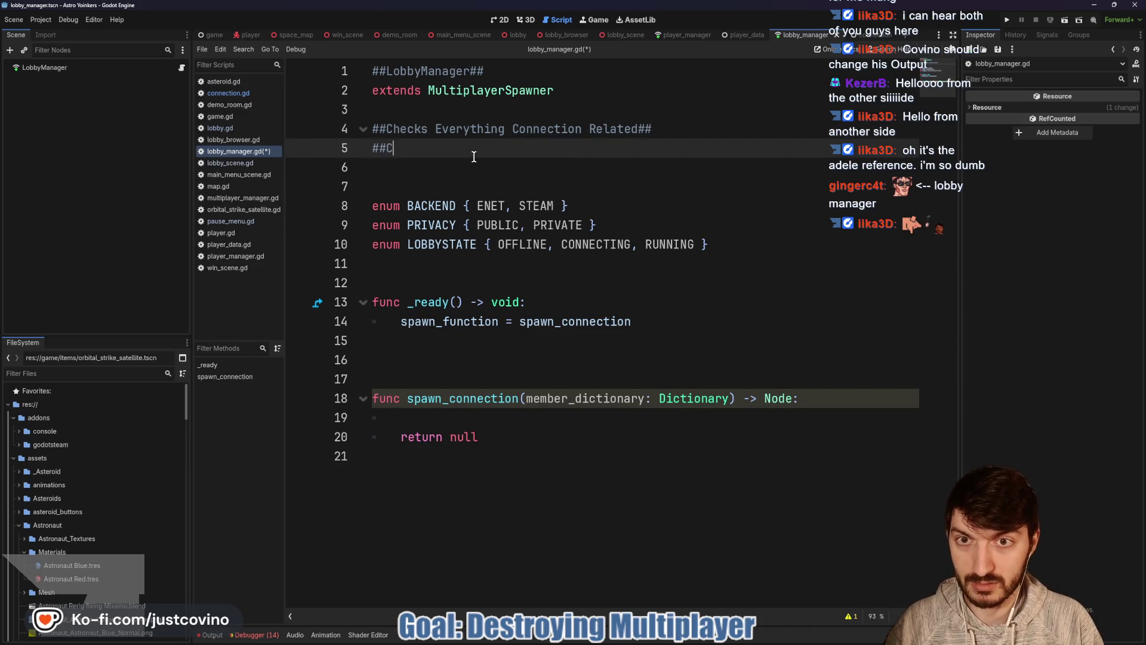
text(hecks Versi)
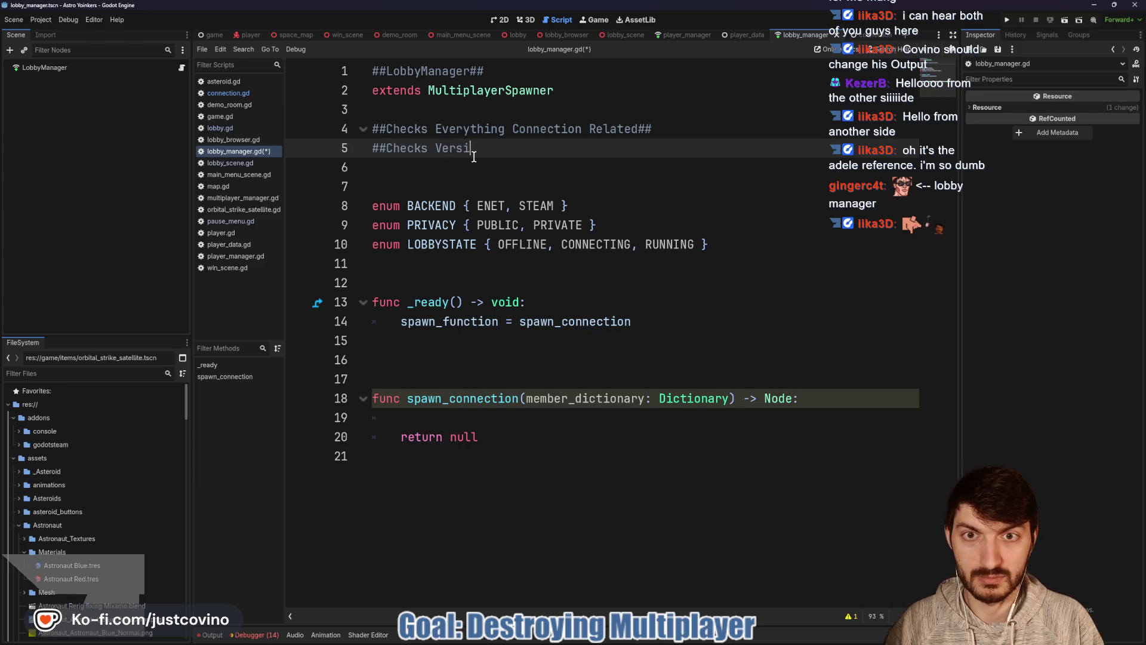
text(on, etc...##)
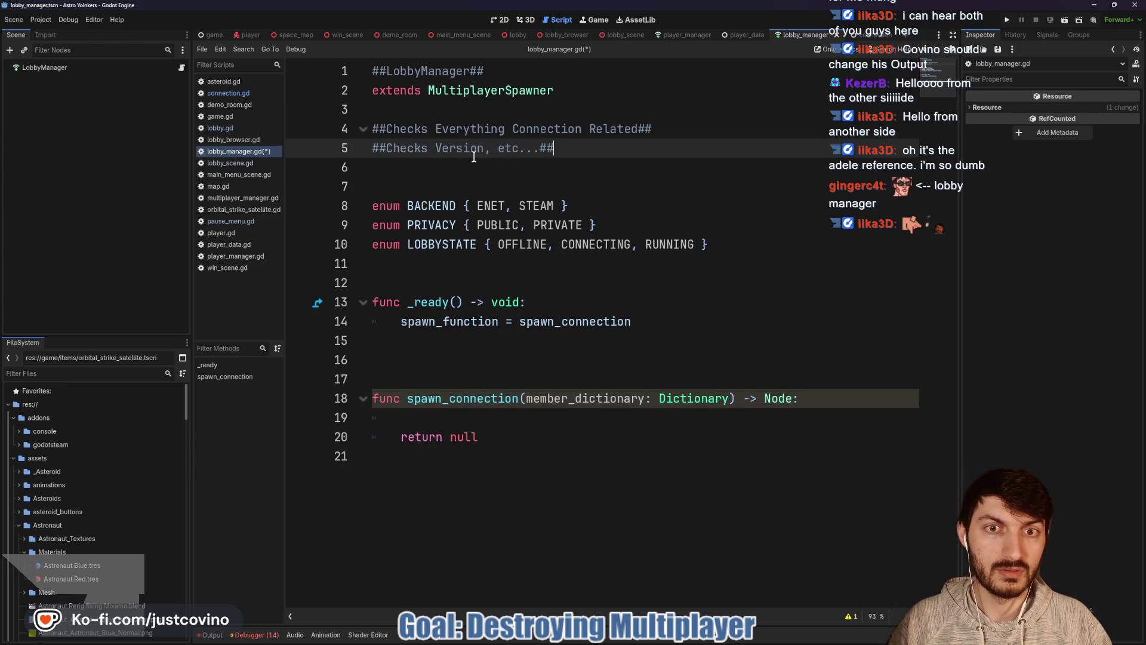
text(#)
click(490, 170)
key(ctrl+s)
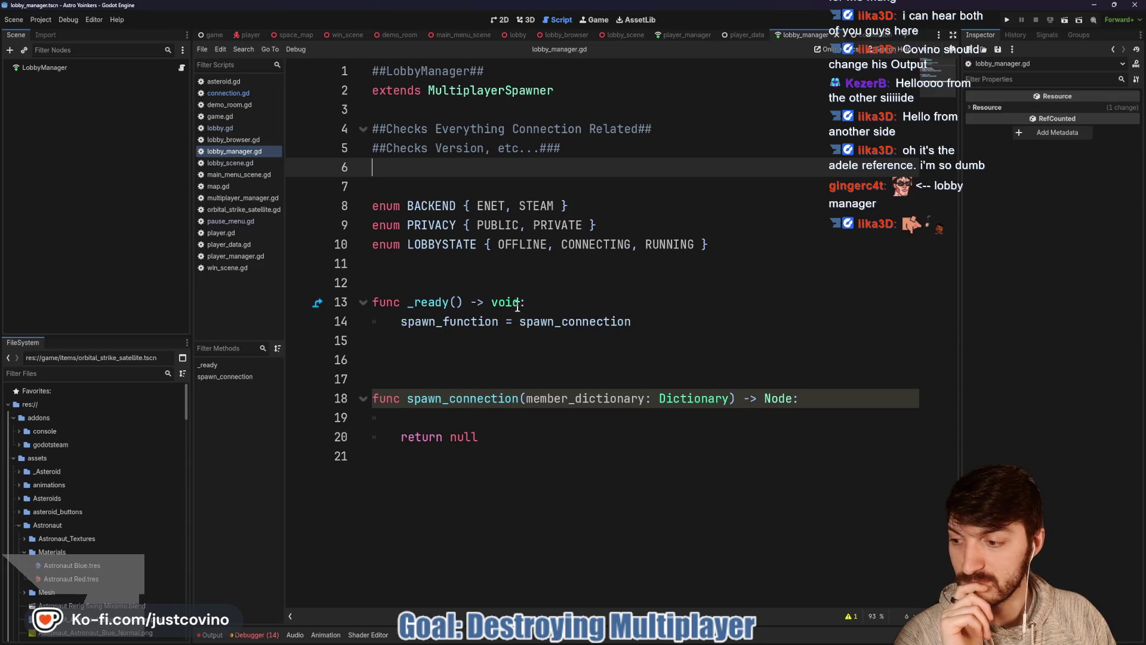
Open the connection.gd script from the script list.
mouse_move(544, 313)
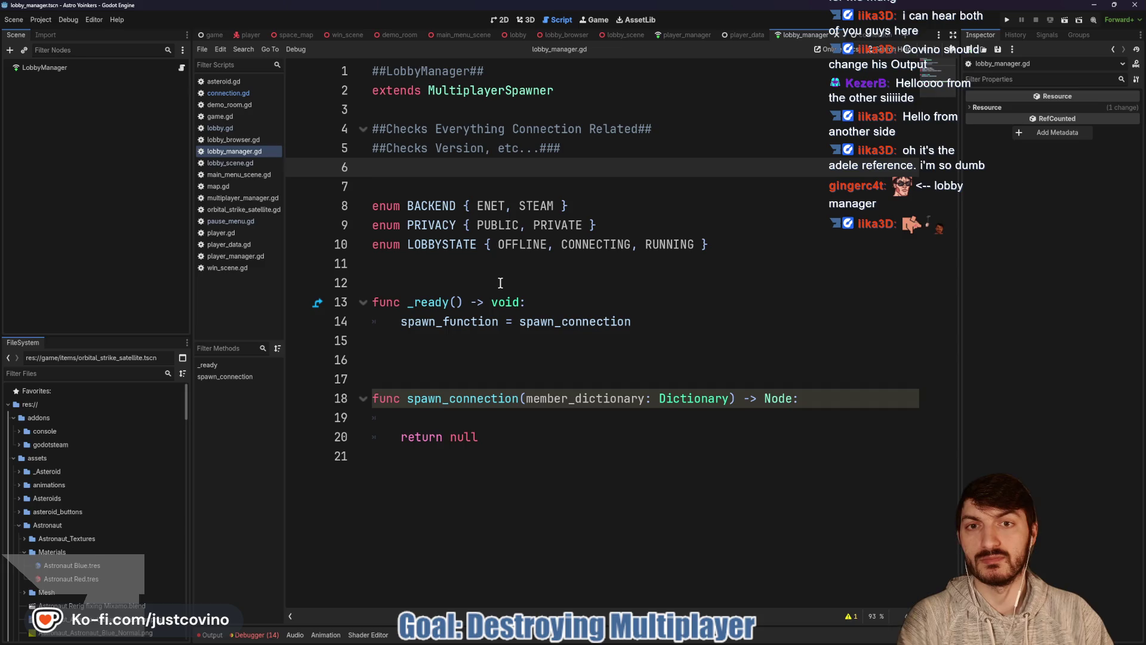
click(491, 148)
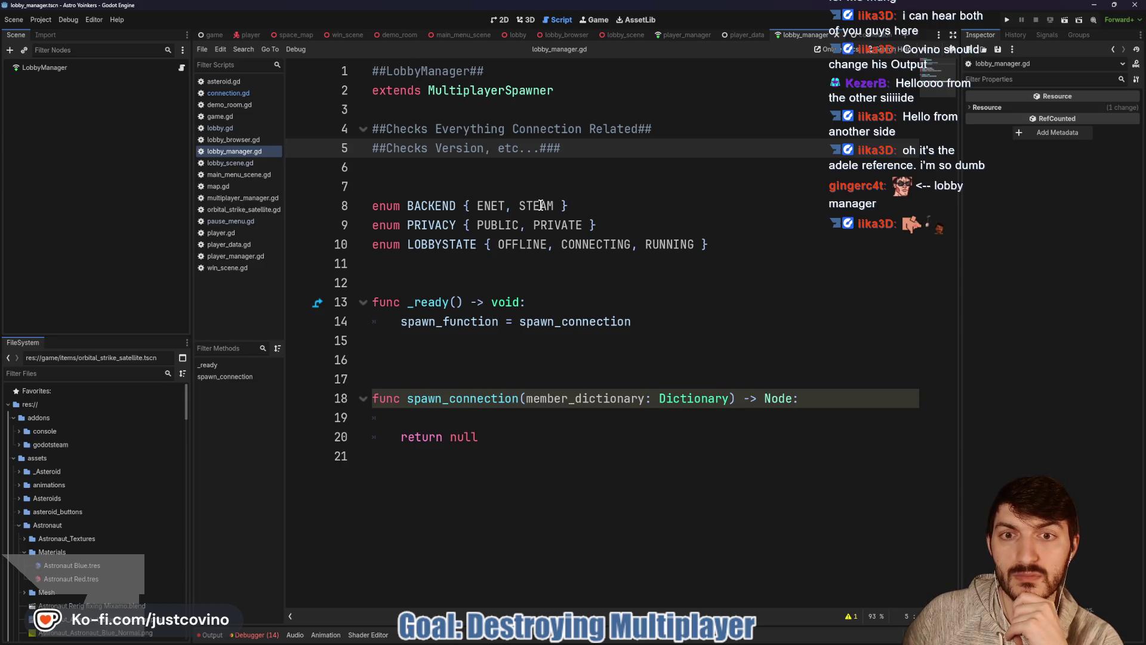
click(855, 34)
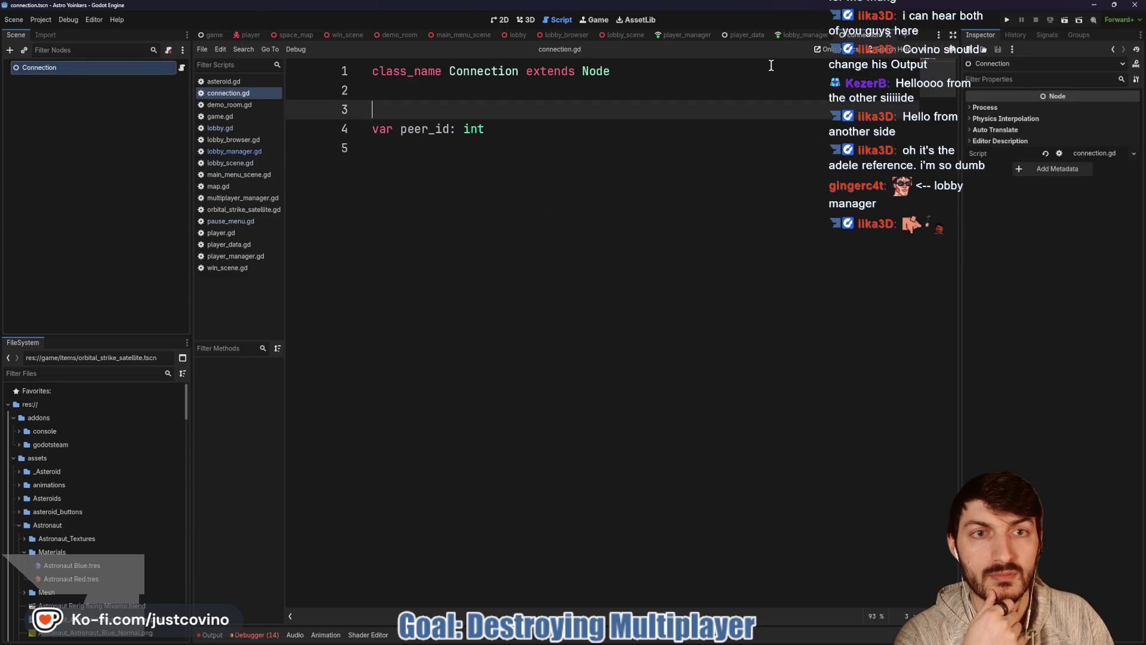
Place the cursor at line 5 of connection.gd, then show the LobbyMember.cs source on GitHub in Chrome.
click(466, 143)
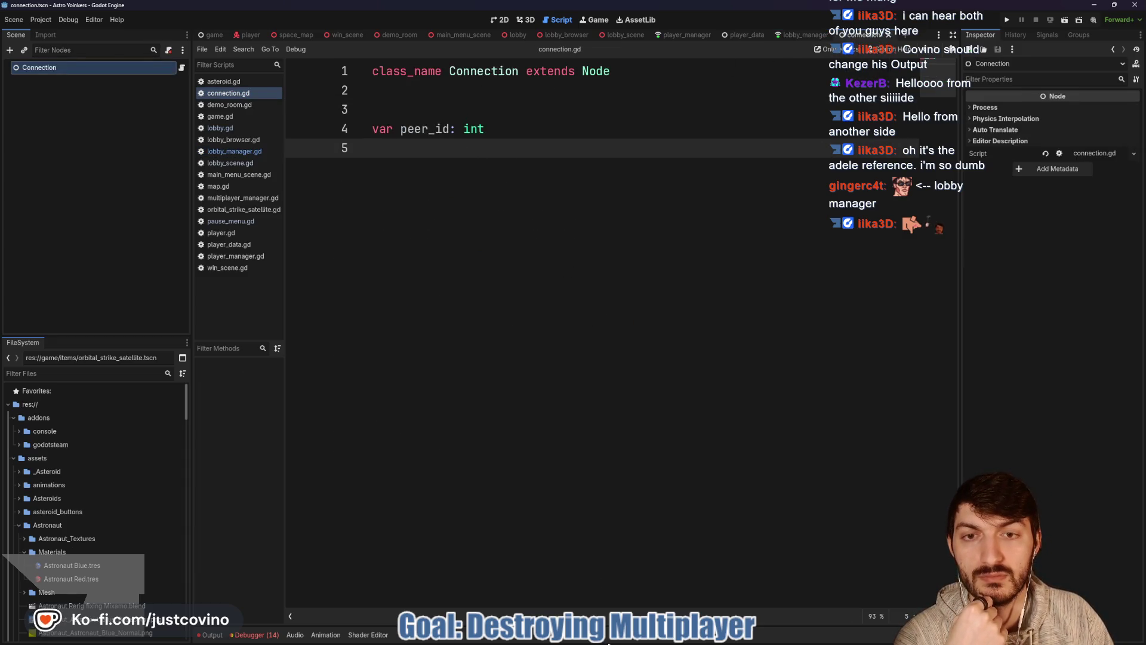
click(625, 641)
click(716, 71)
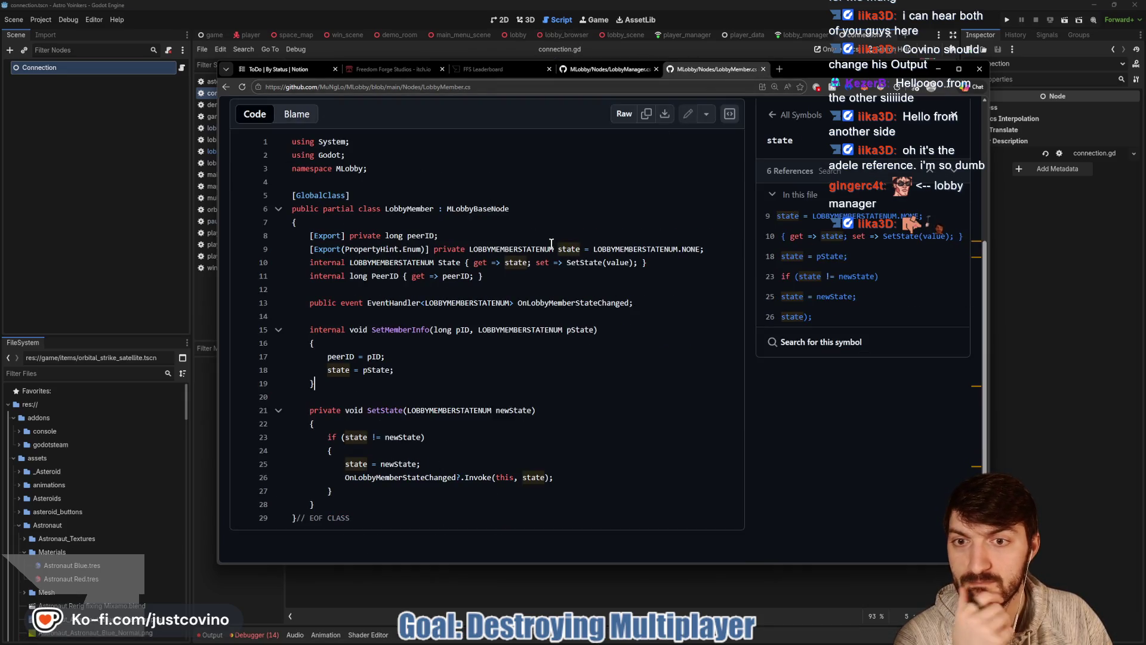
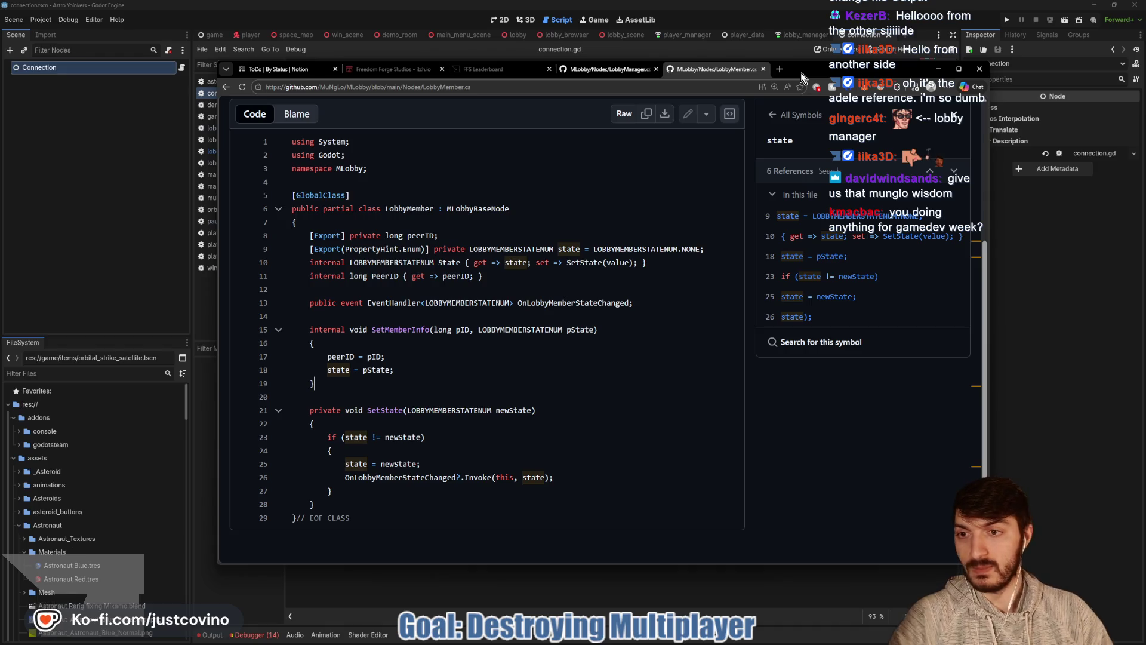
Annotate the chat question with an arrow and 'What's that?', then clear annotations and close the chat.
drag(209, 82, 207, 80)
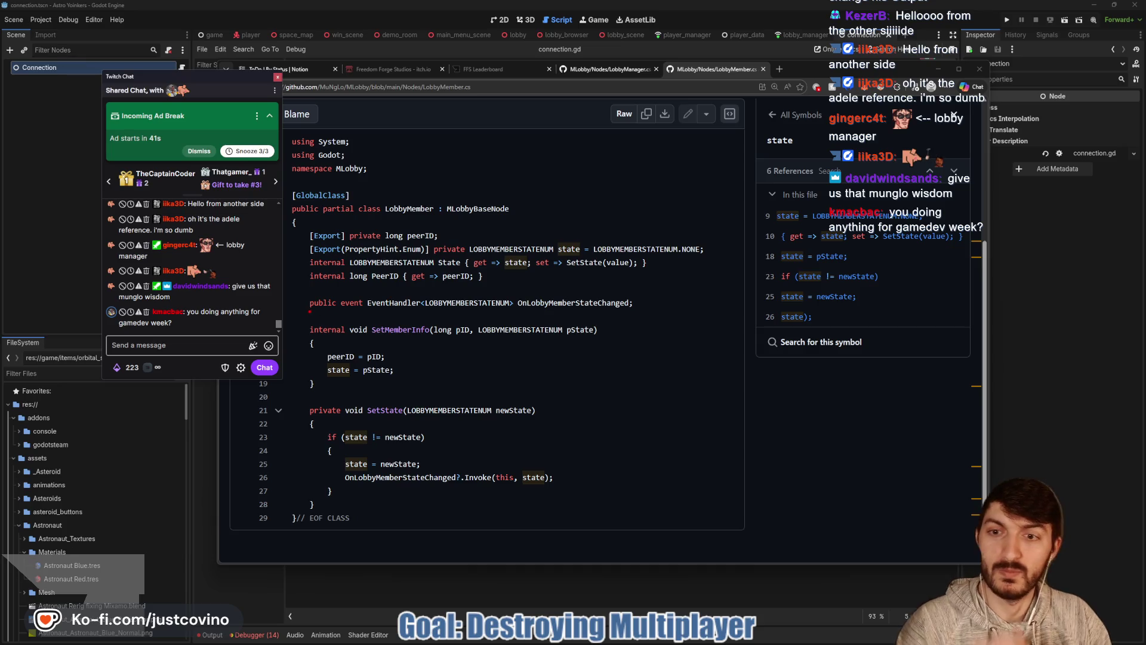
mouse_move(270, 317)
mouse_down()
mouse_move(311, 320)
mouse_move(262, 318)
mouse_move(276, 326)
mouse_up()
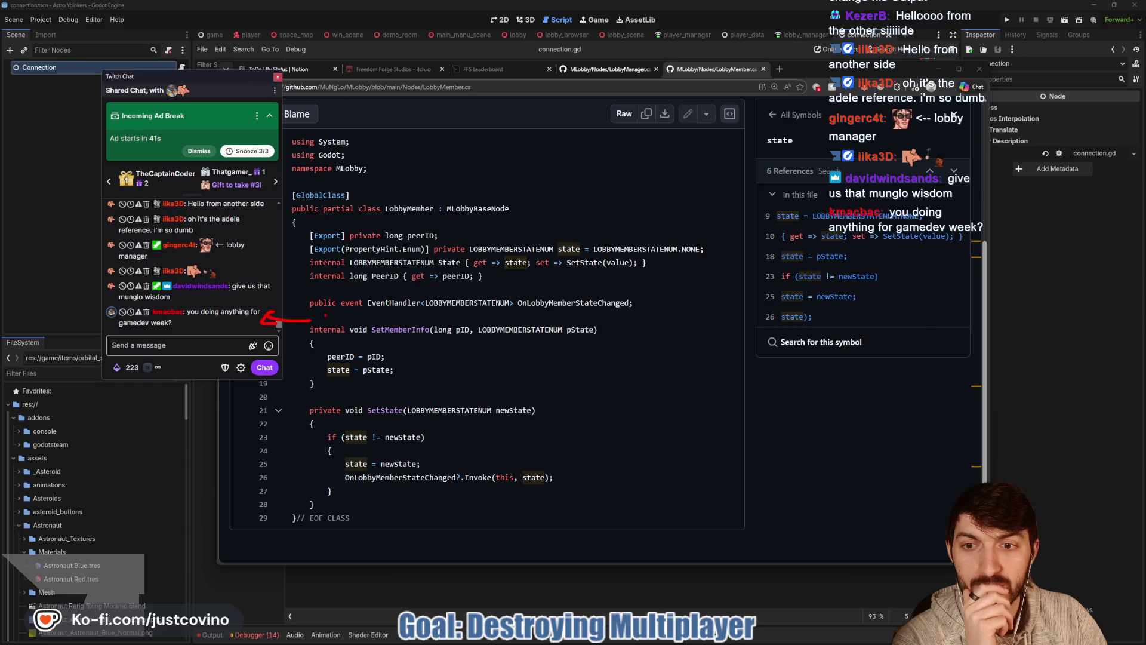
mouse_move(138, 414)
mouse_down()
mouse_move(141, 499)
mouse_move(128, 471)
mouse_up()
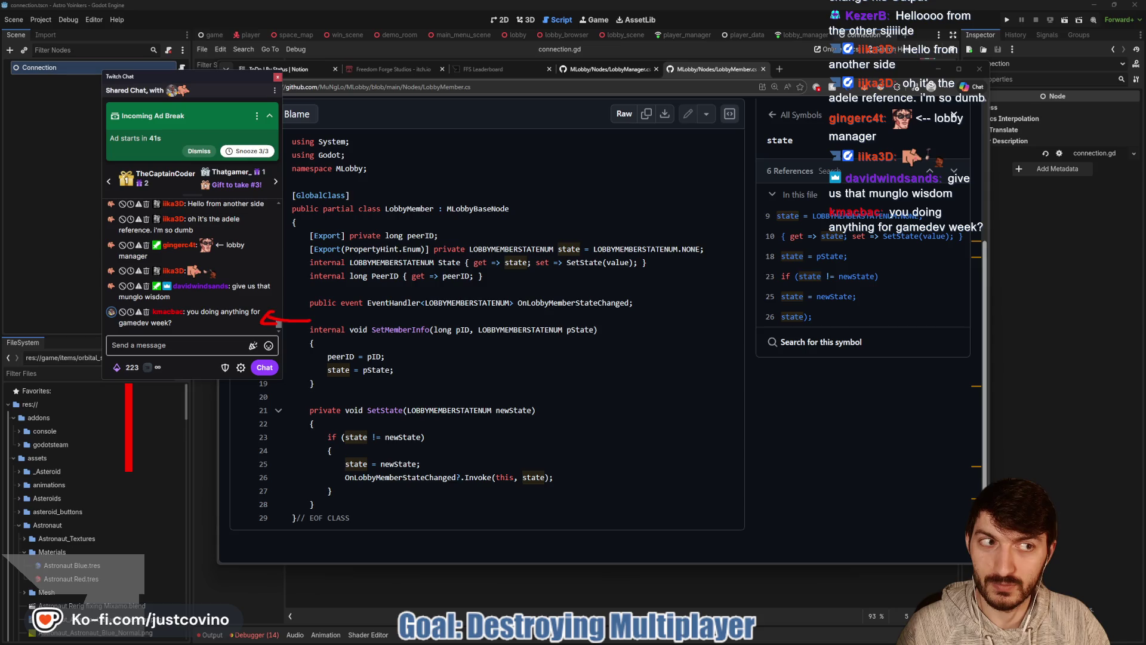
text(What's th)
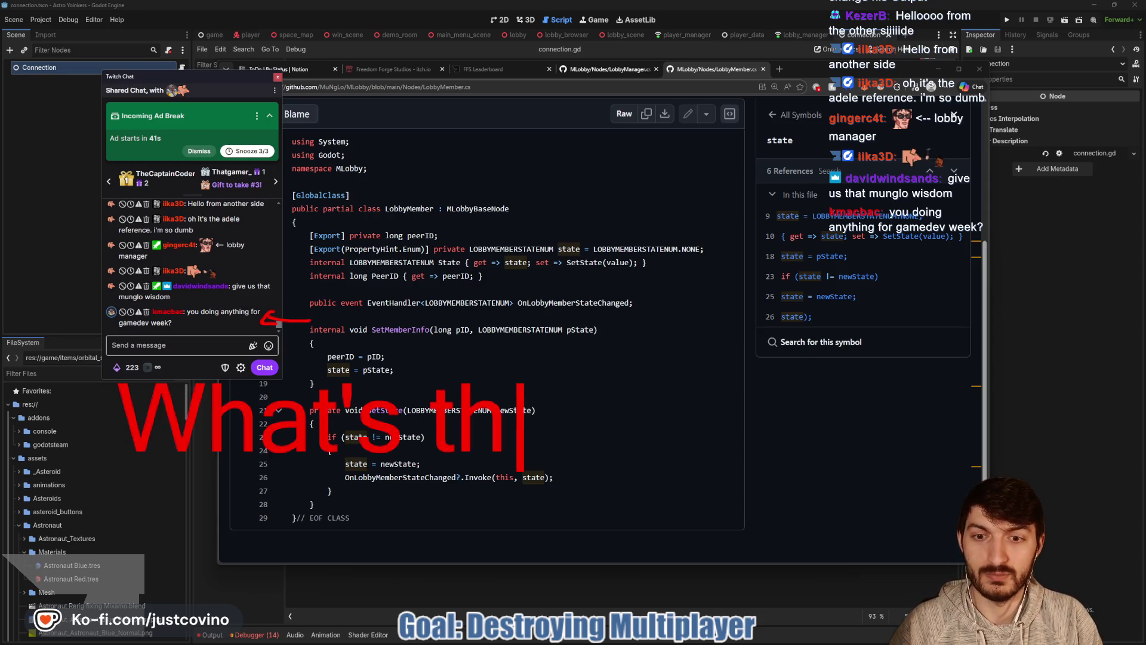
text(at?)
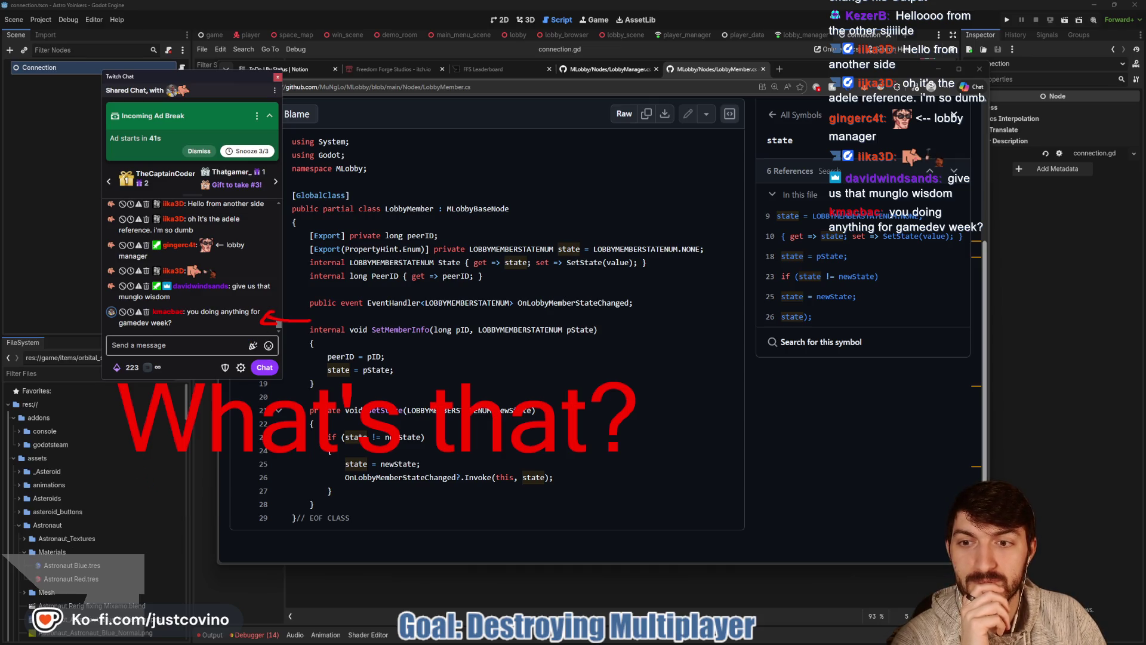
drag(311, 320, 414, 318)
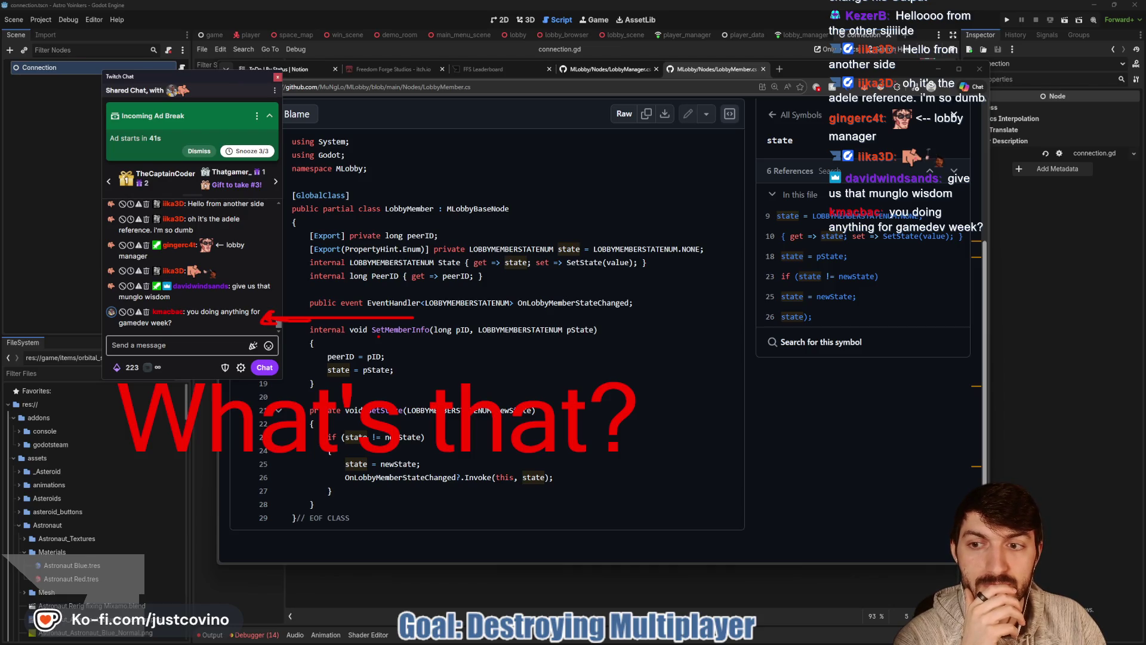
key(Escape)
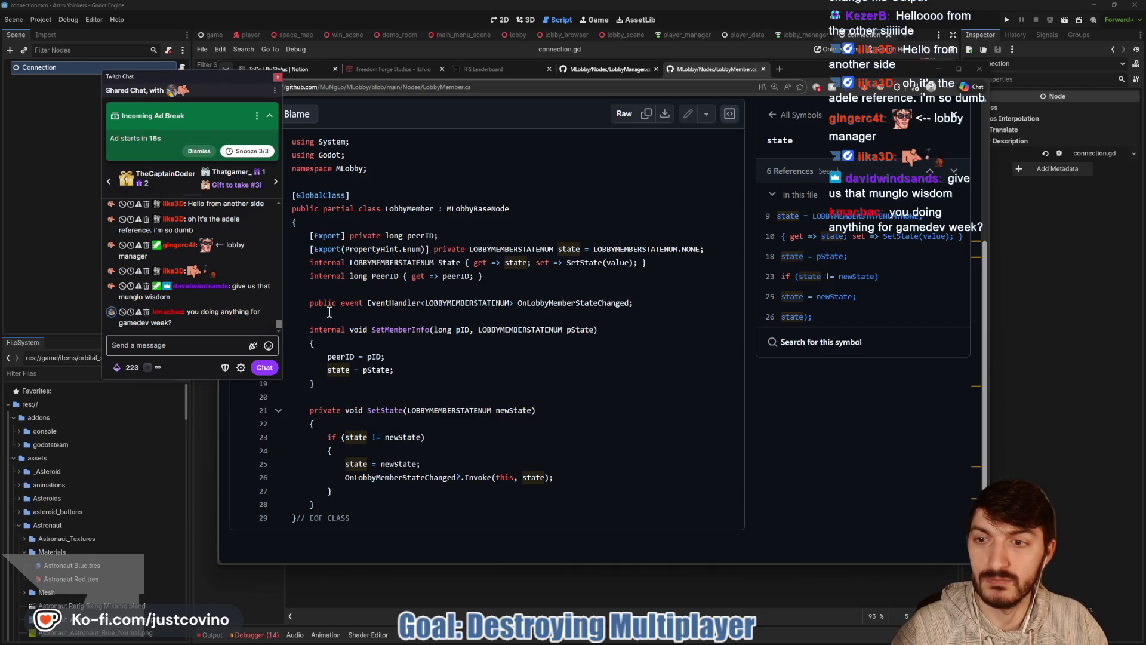
click(277, 76)
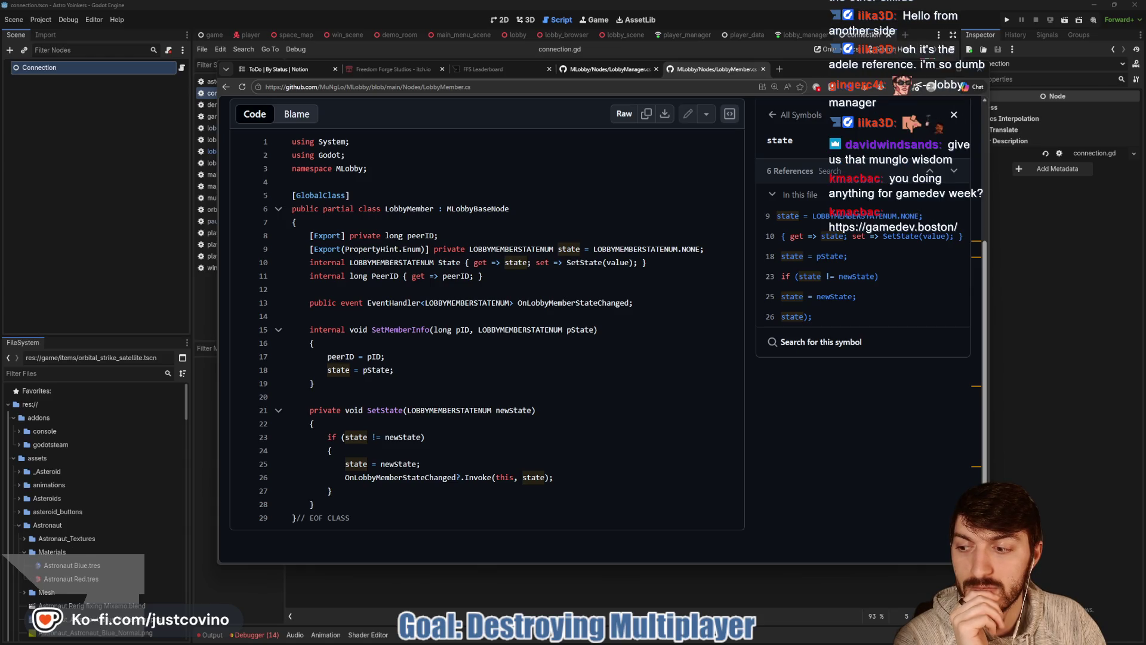
Scroll through the Boston Gamedev Week page, then close that window.
scroll(625, 245, down, 4)
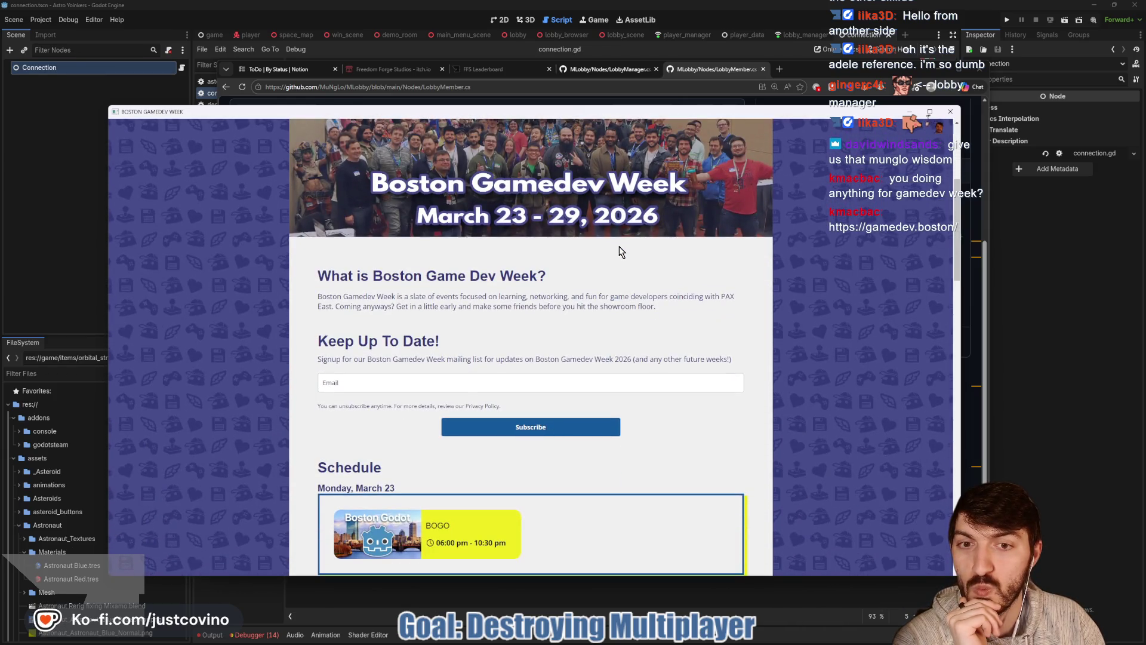
scroll(621, 250, down, 2)
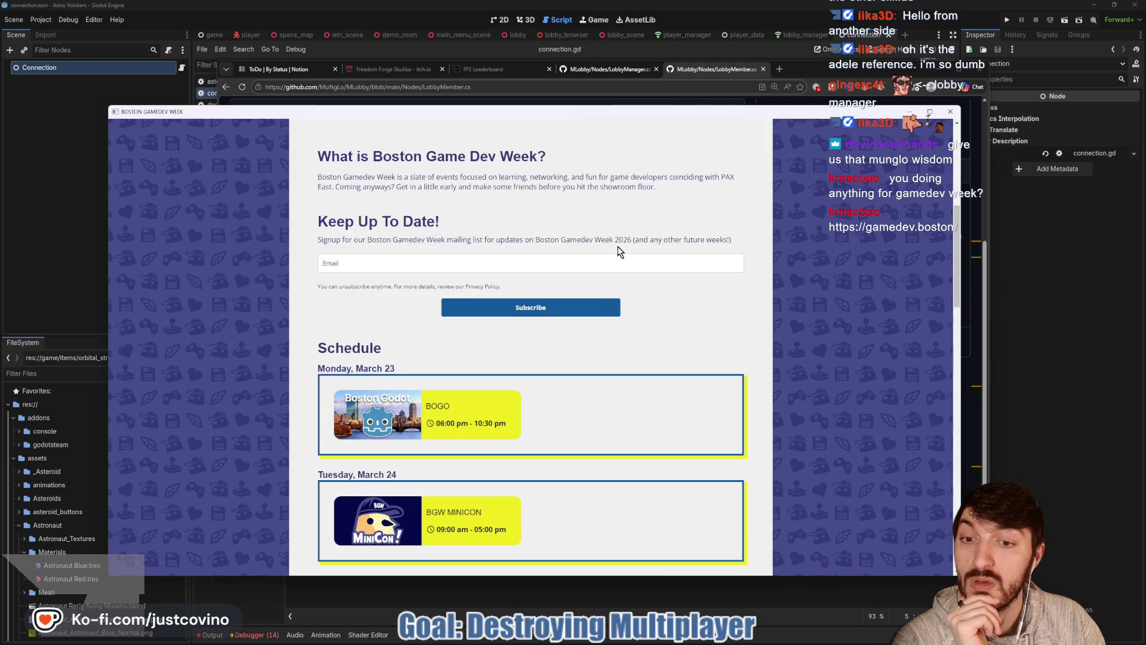
scroll(621, 252, down, 1)
scroll(620, 251, down, 1)
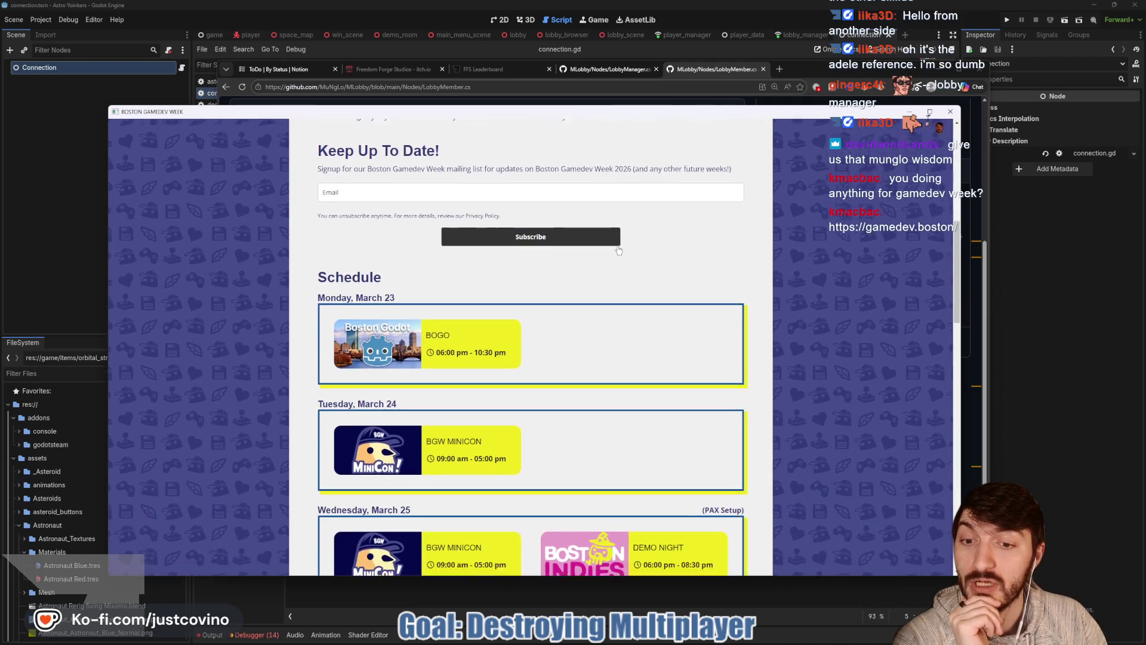
scroll(619, 251, down, 1)
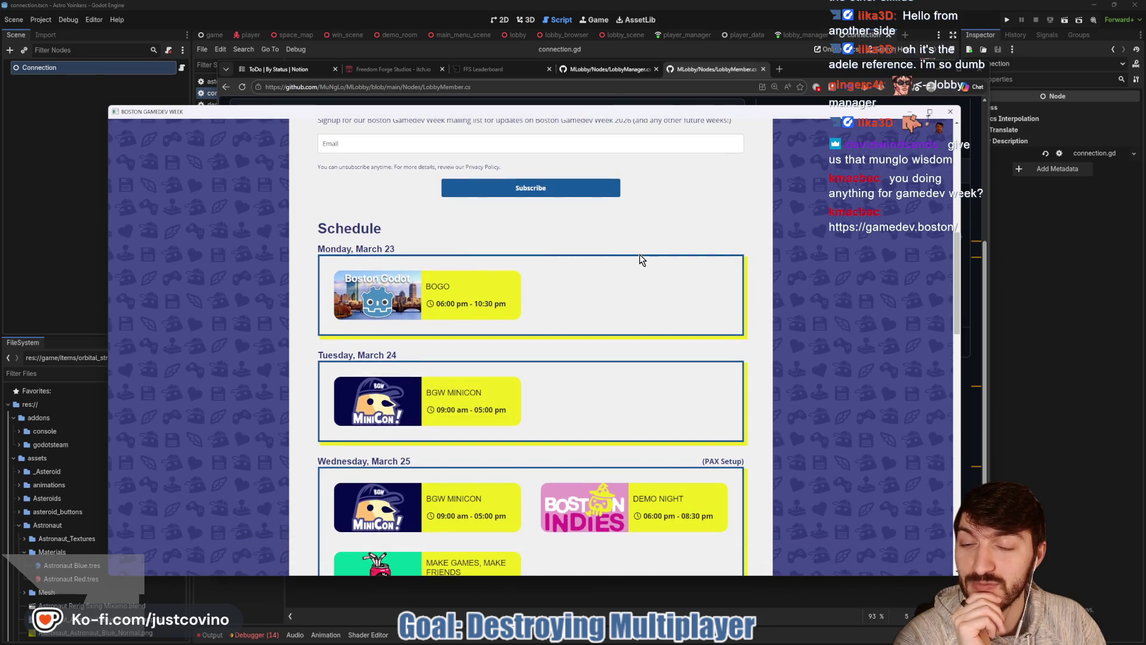
scroll(640, 257, down, 5)
scroll(645, 262, down, 1)
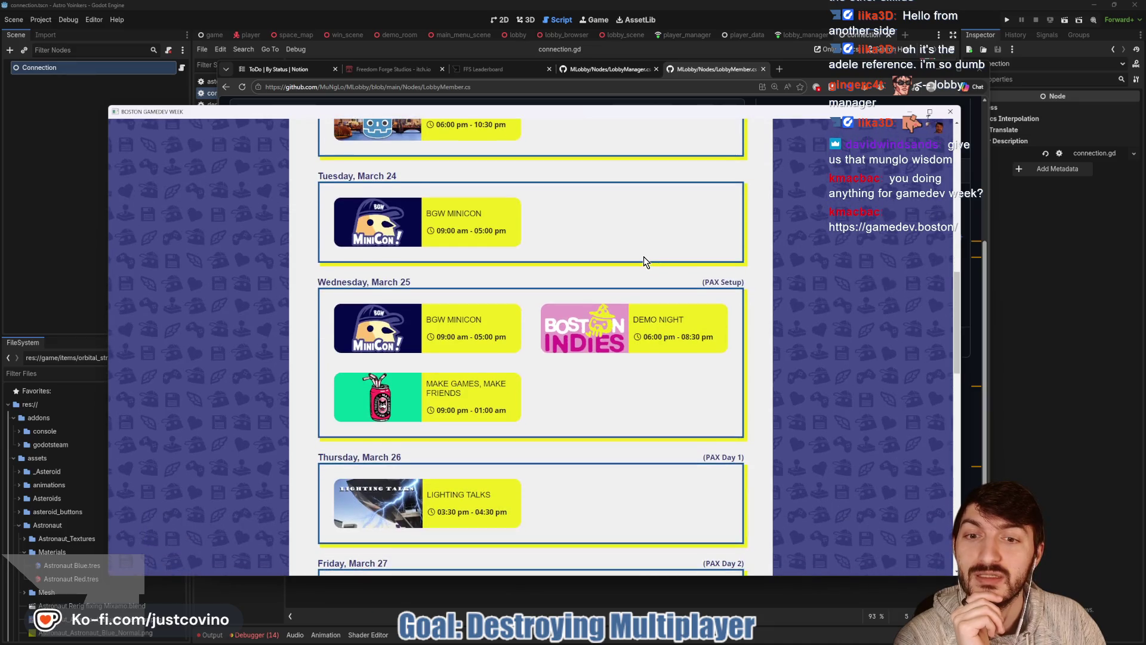
scroll(645, 262, up, 2)
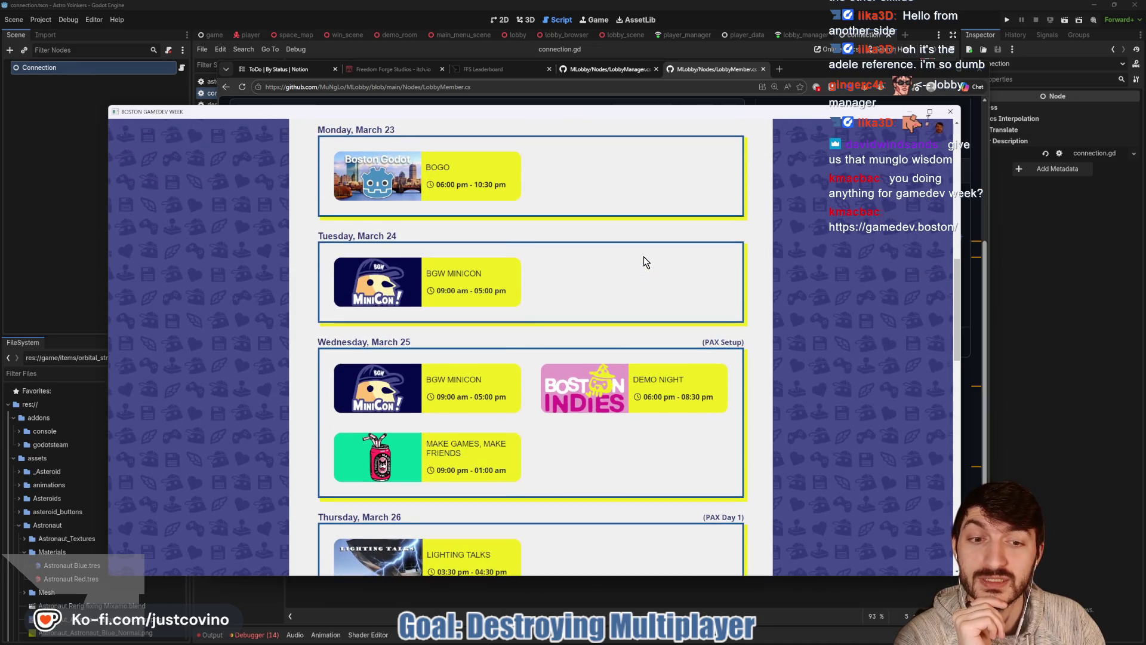
scroll(644, 261, up, 15)
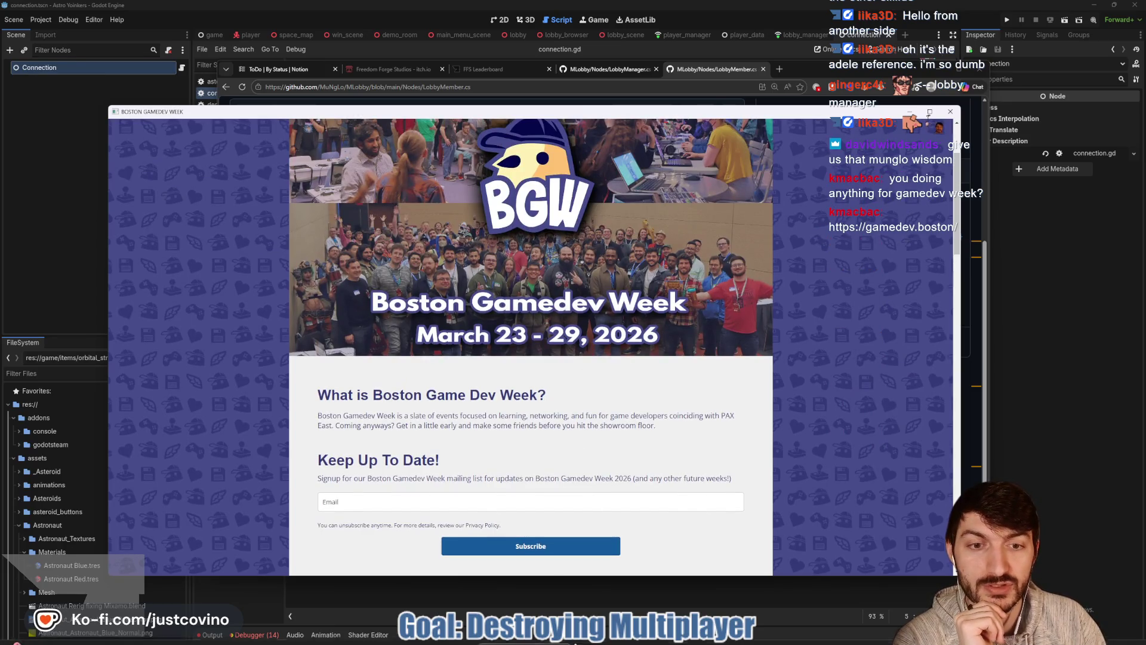
click(952, 113)
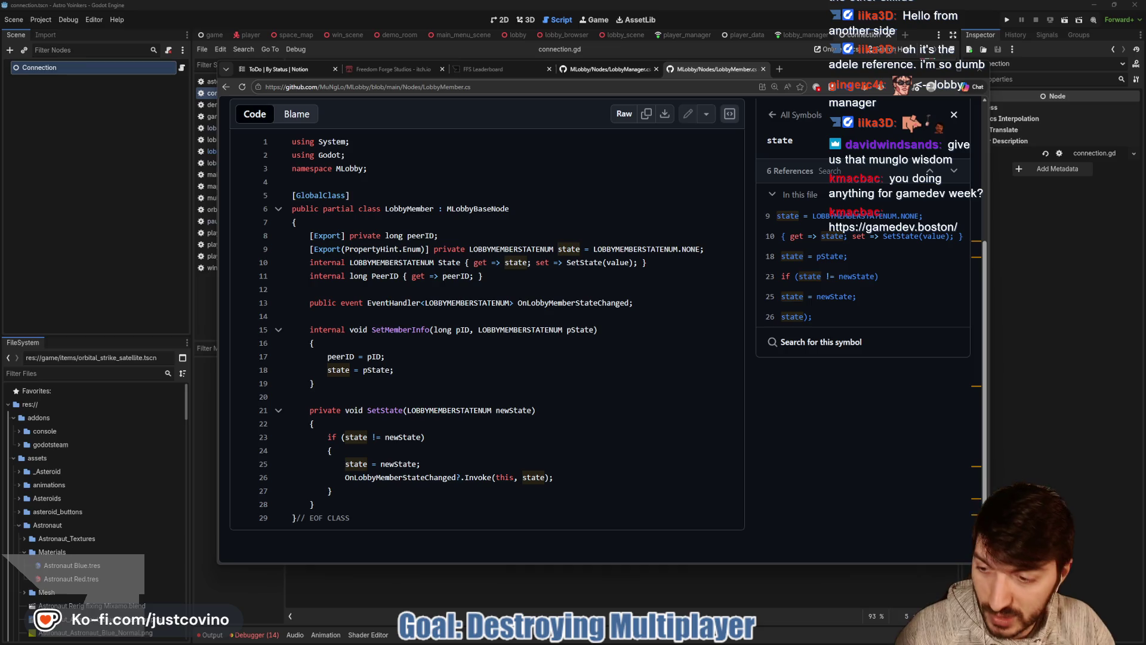
Load gamedev.boston in a new tab, bookmark it under Favorites bar, then close the tab.
mouse_move(626, 642)
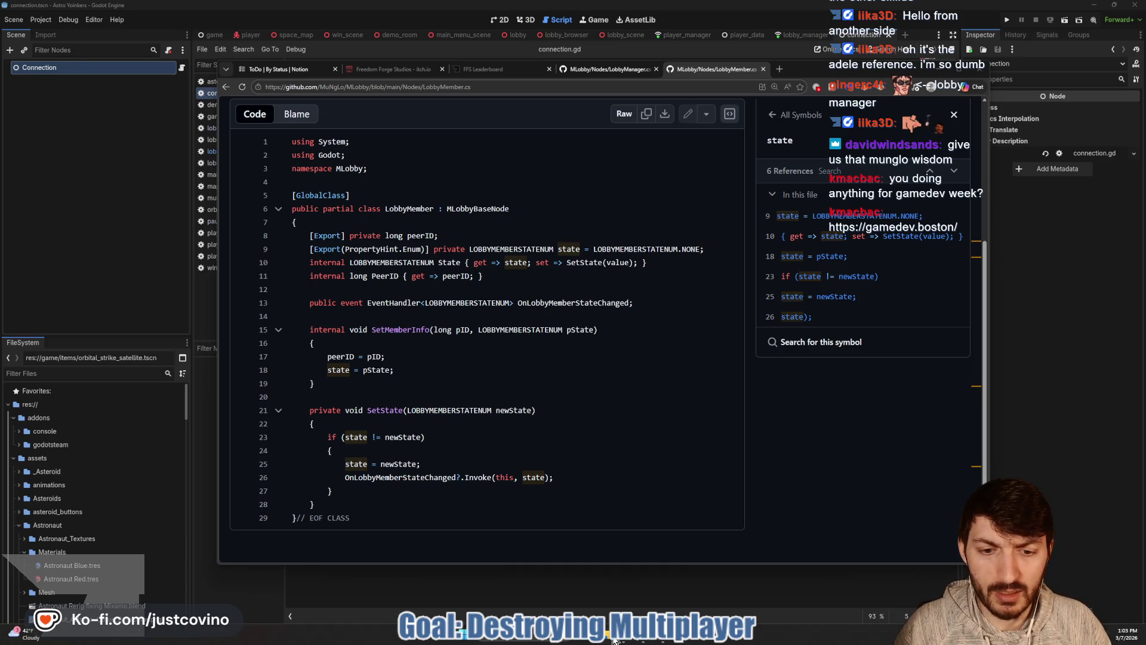
click(778, 68)
text(https://gamedev.boston/)
key(Return)
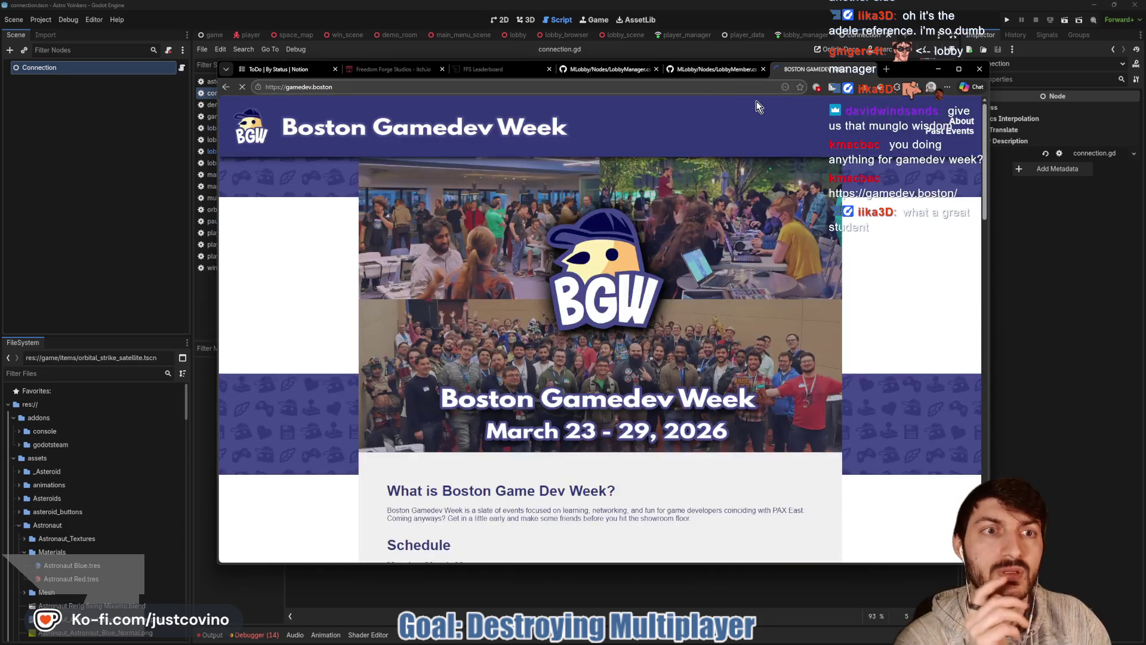
click(800, 87)
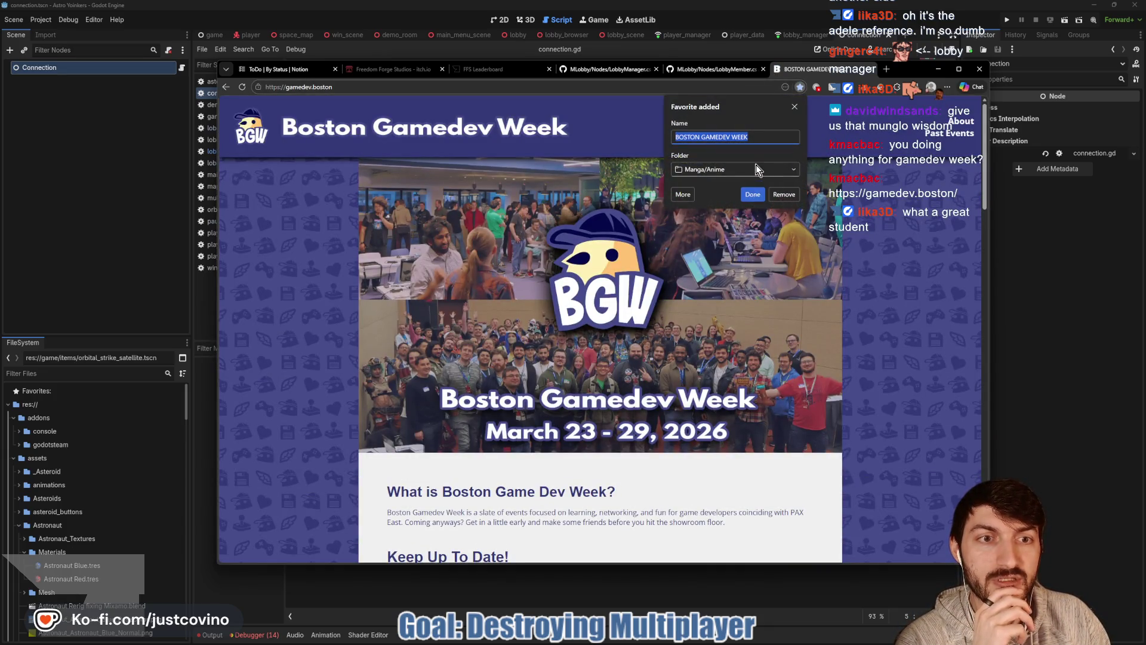
click(755, 170)
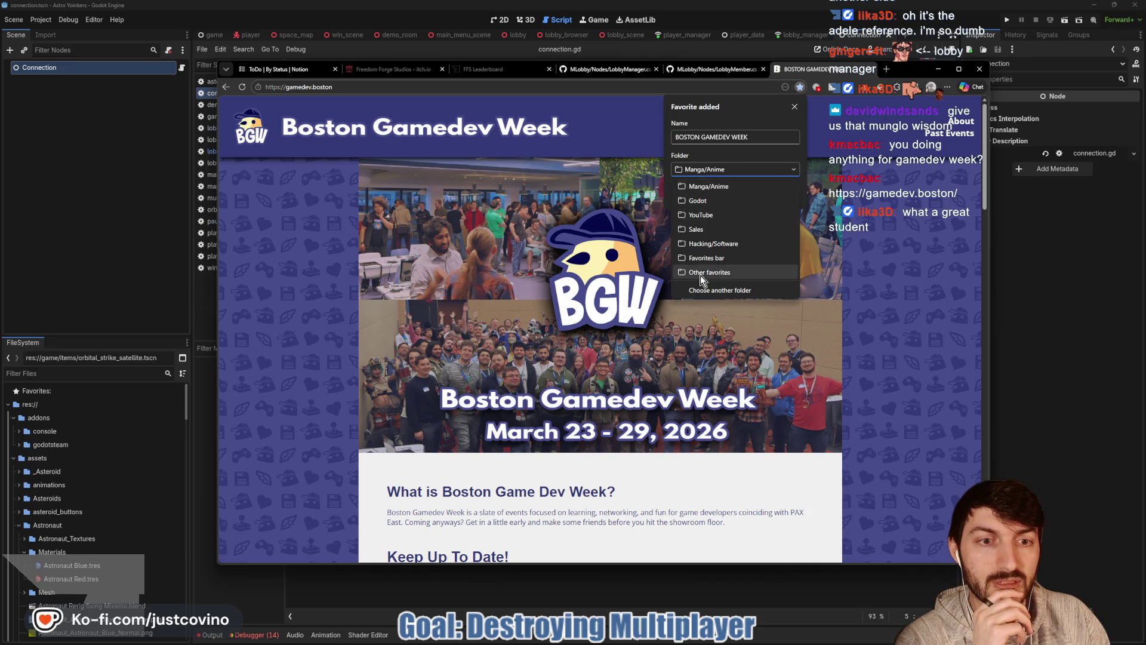
click(711, 258)
click(754, 194)
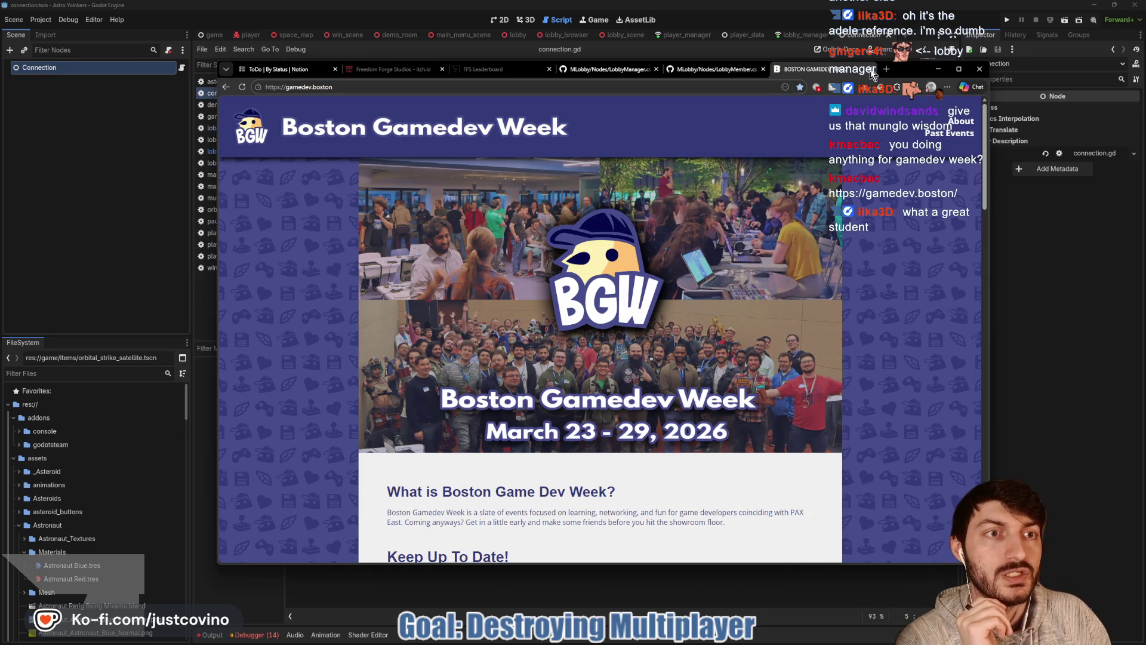
click(870, 69)
click(794, 45)
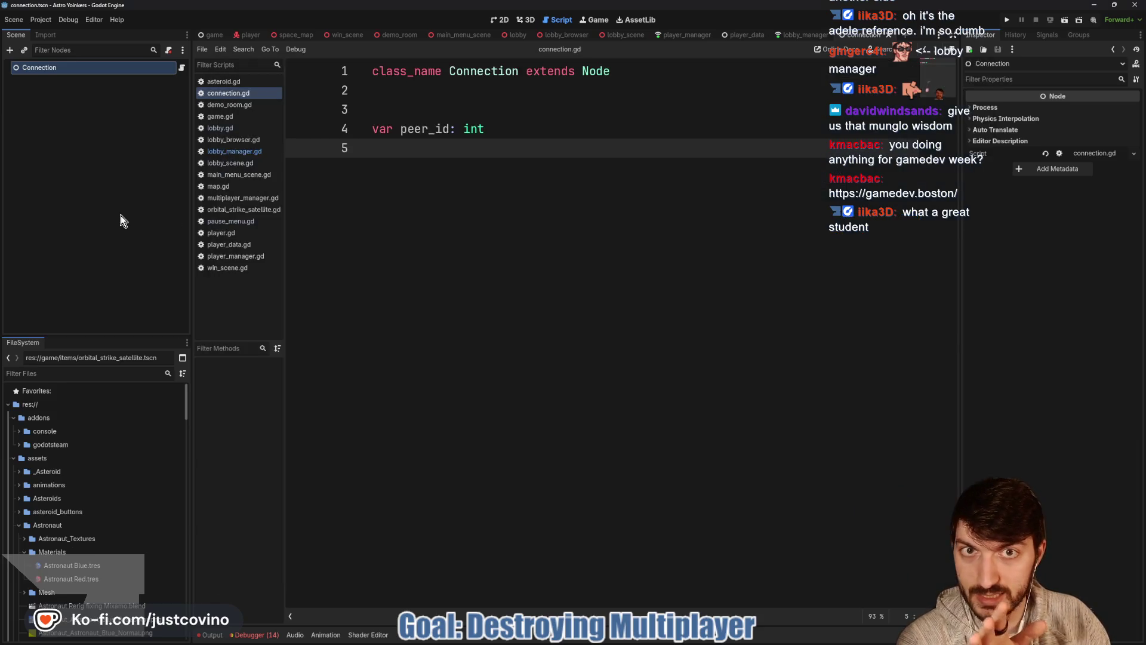
In lobby_manager.gd, review the BACKEND, PRIVACY and LOBBYSTATE enums and remove CONNECTING from LOBBYSTATE.
click(792, 37)
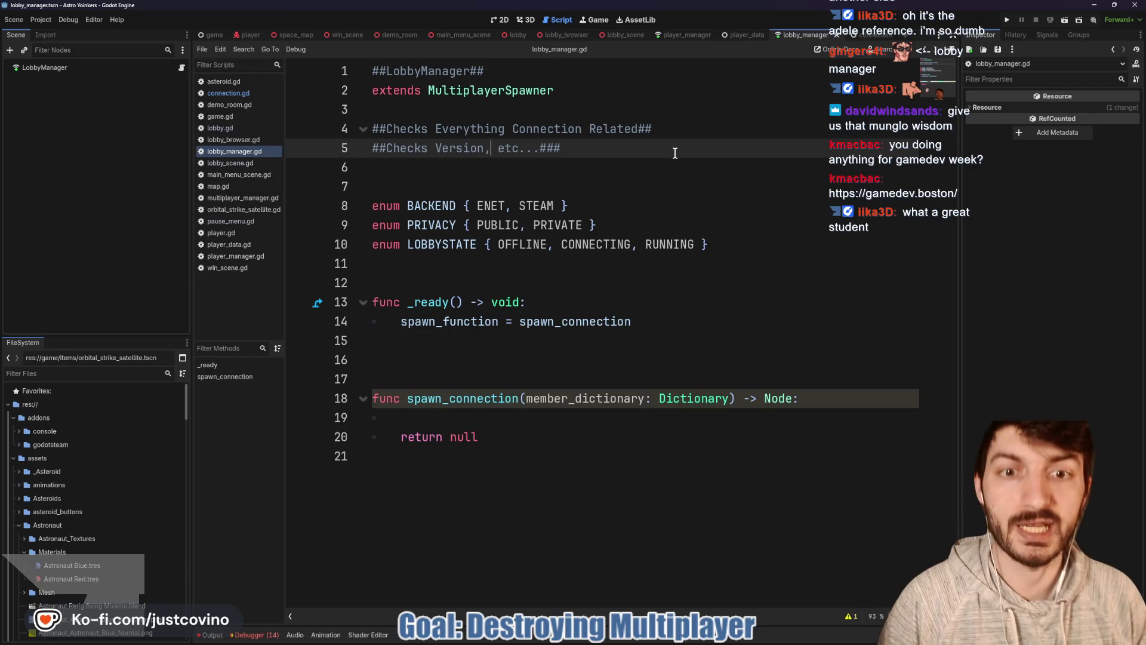
click(515, 184)
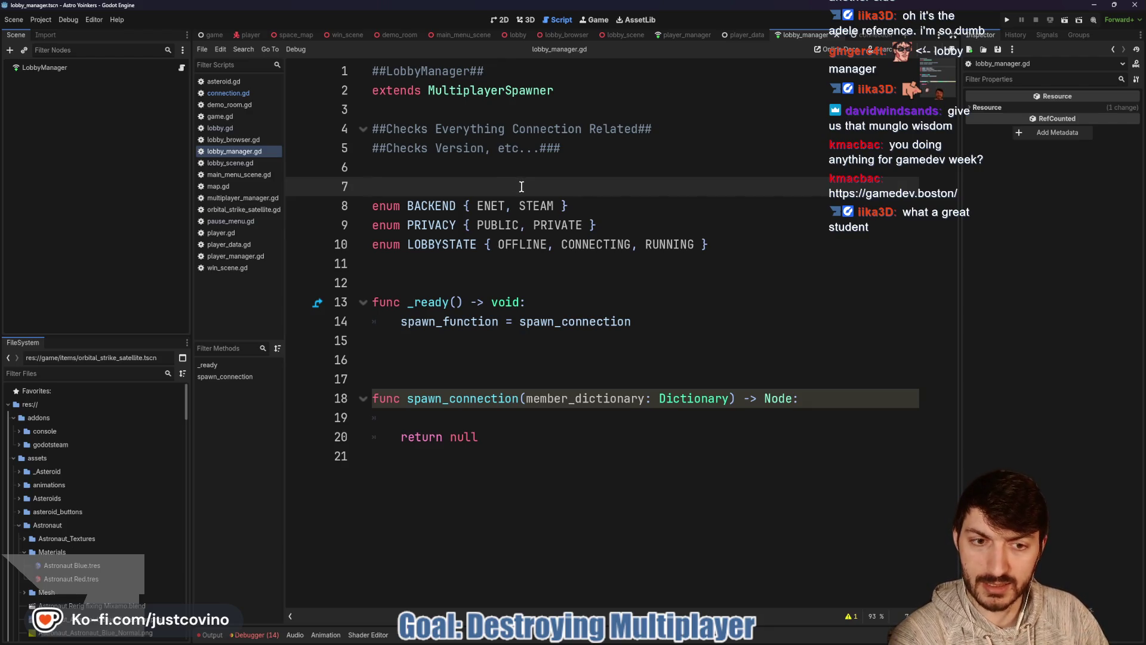
double_click(431, 205)
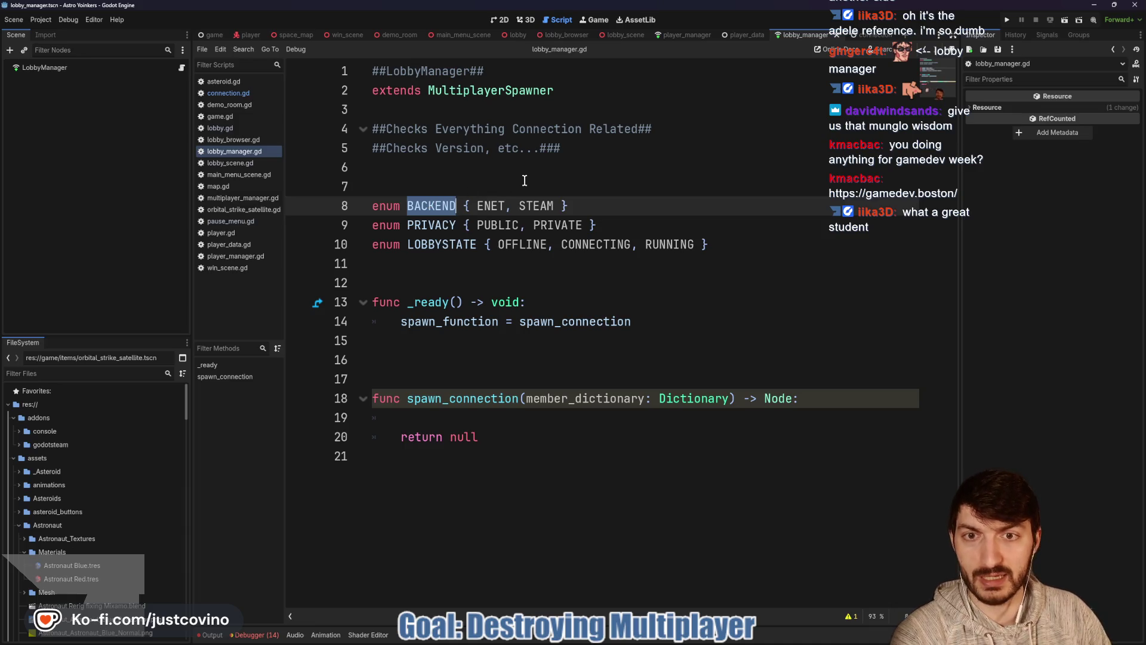
double_click(432, 224)
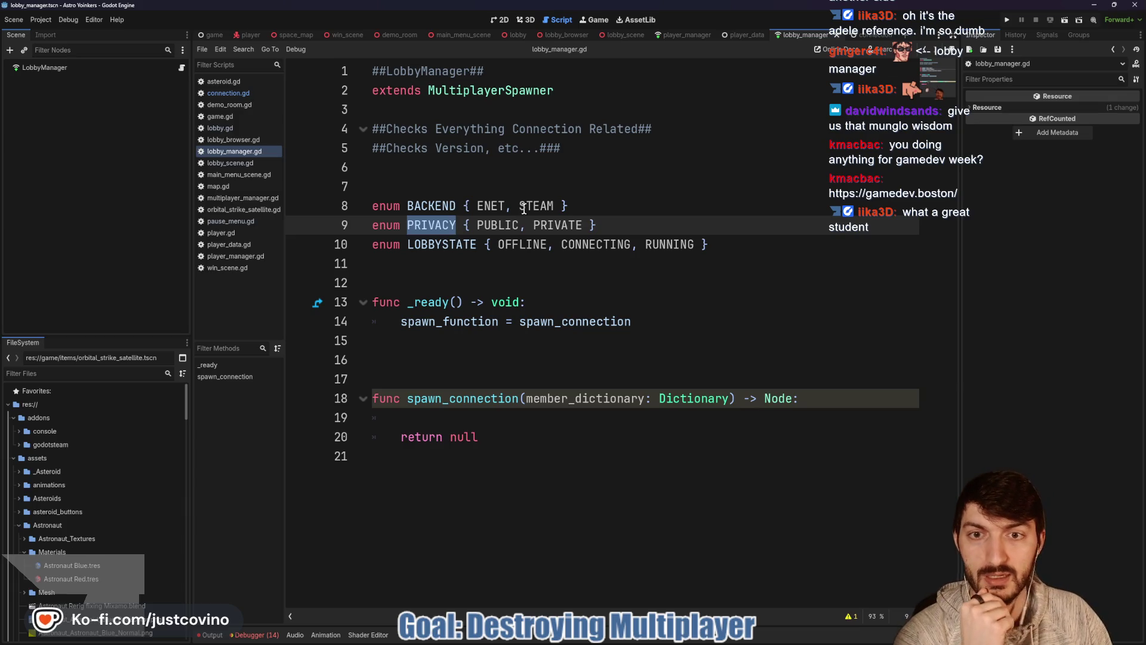
double_click(498, 225)
double_click(557, 225)
double_click(450, 245)
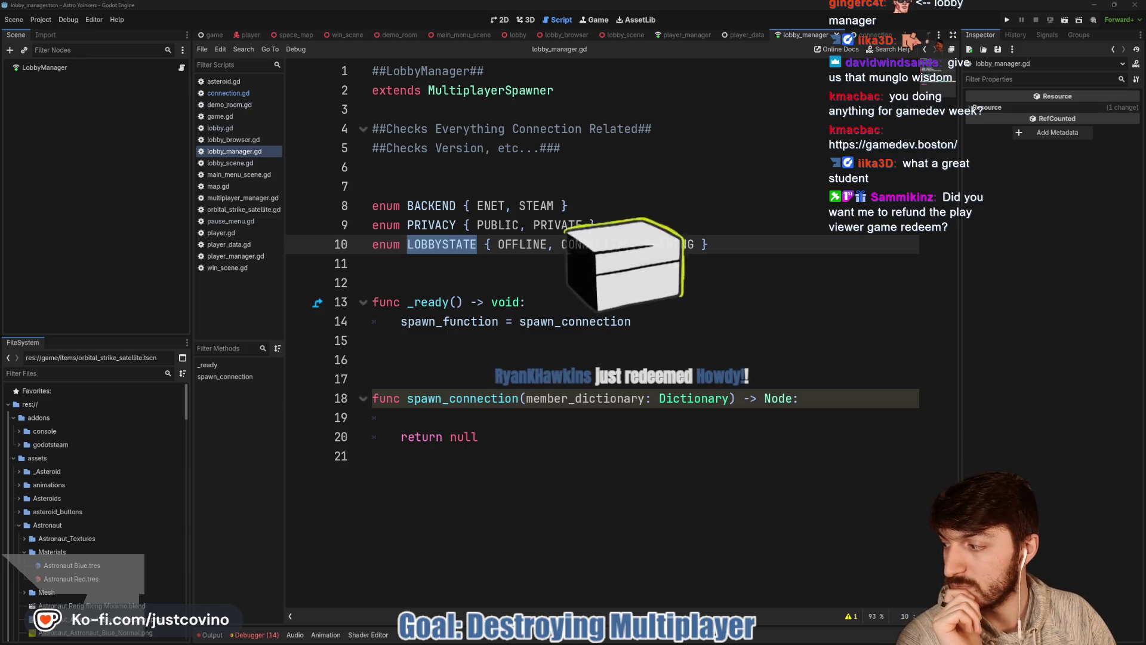
drag(562, 244, 646, 245)
key(BackSpace)
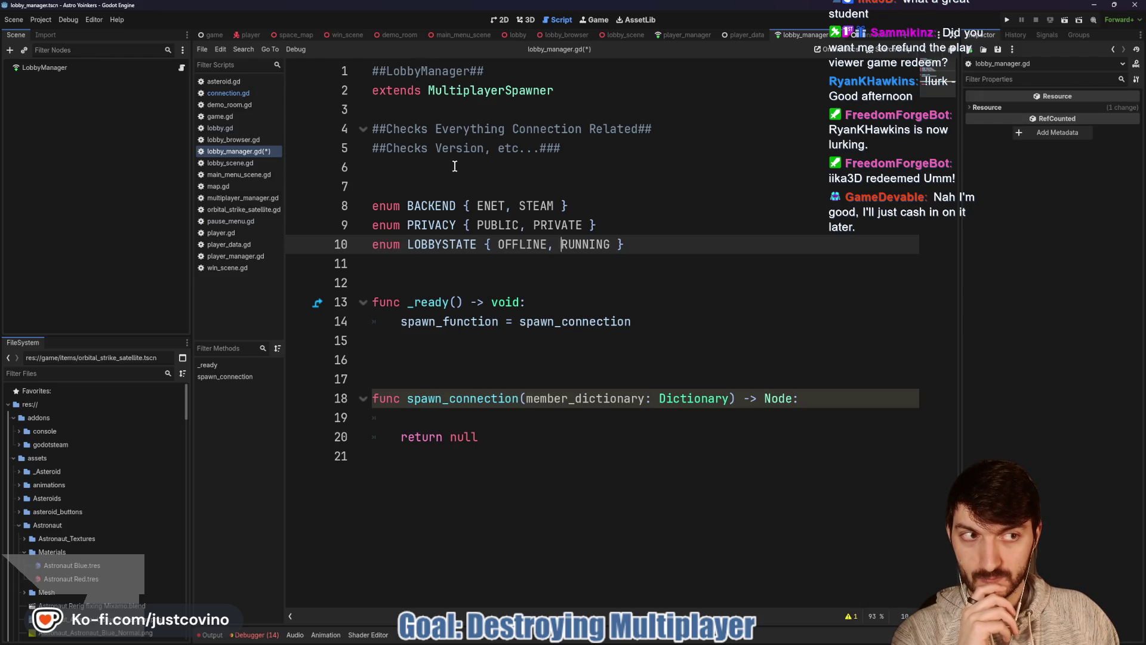
Add the comment '##Think of this like the Server##' below extends and save the script.
click(424, 112)
key(Return)
text(##Think of this l)
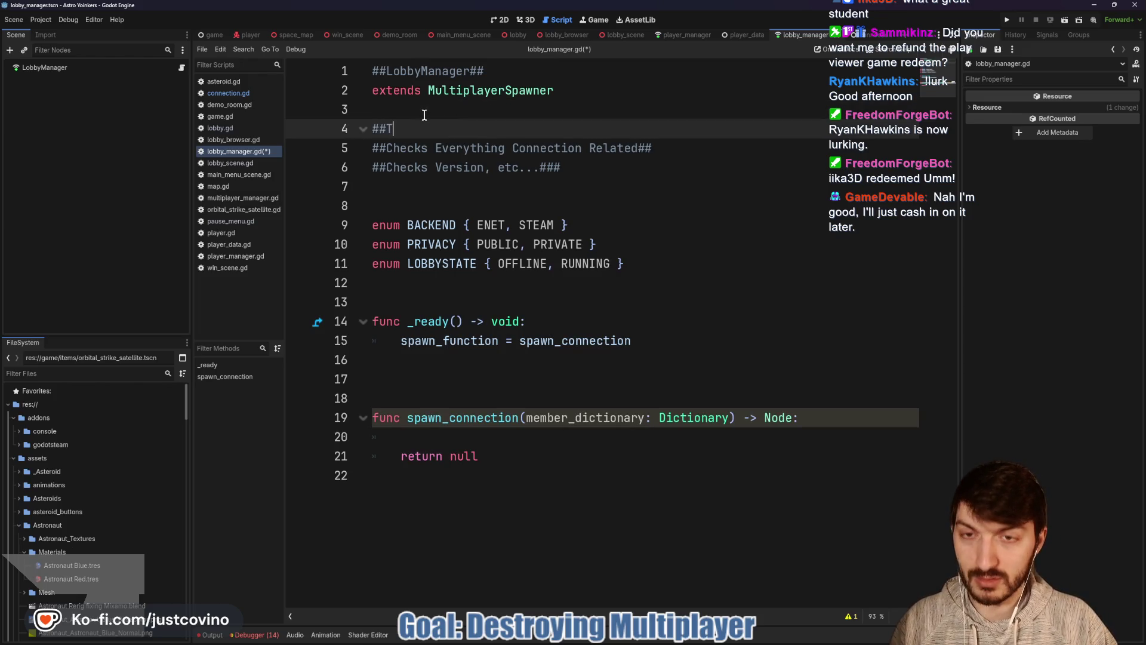
text(ike the)
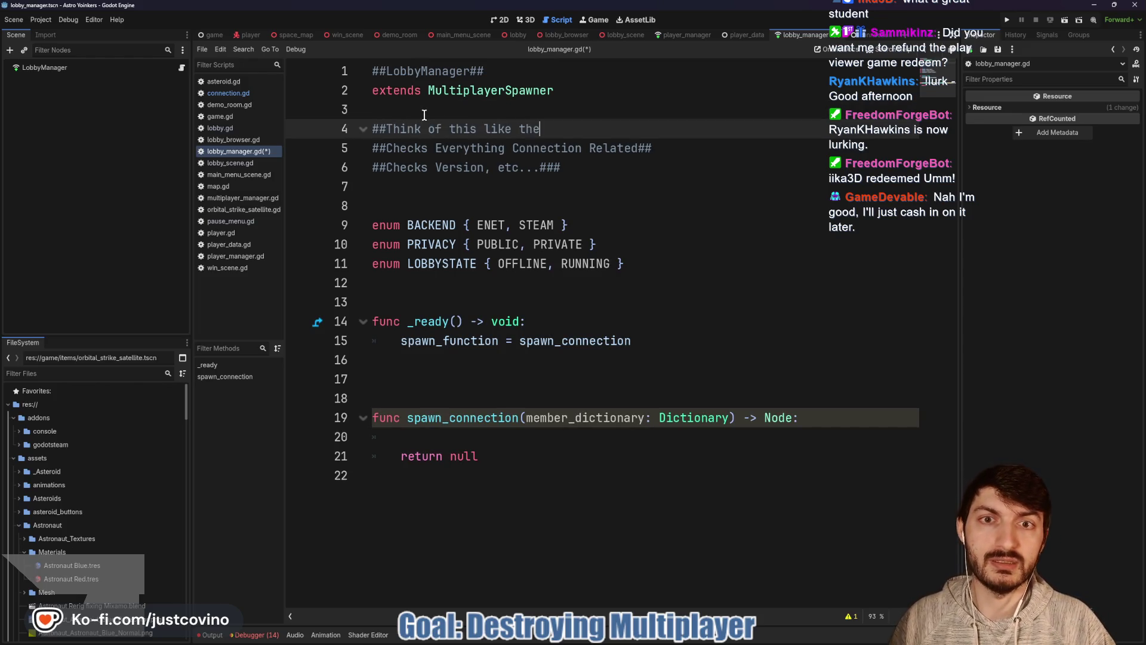
text( Server##)
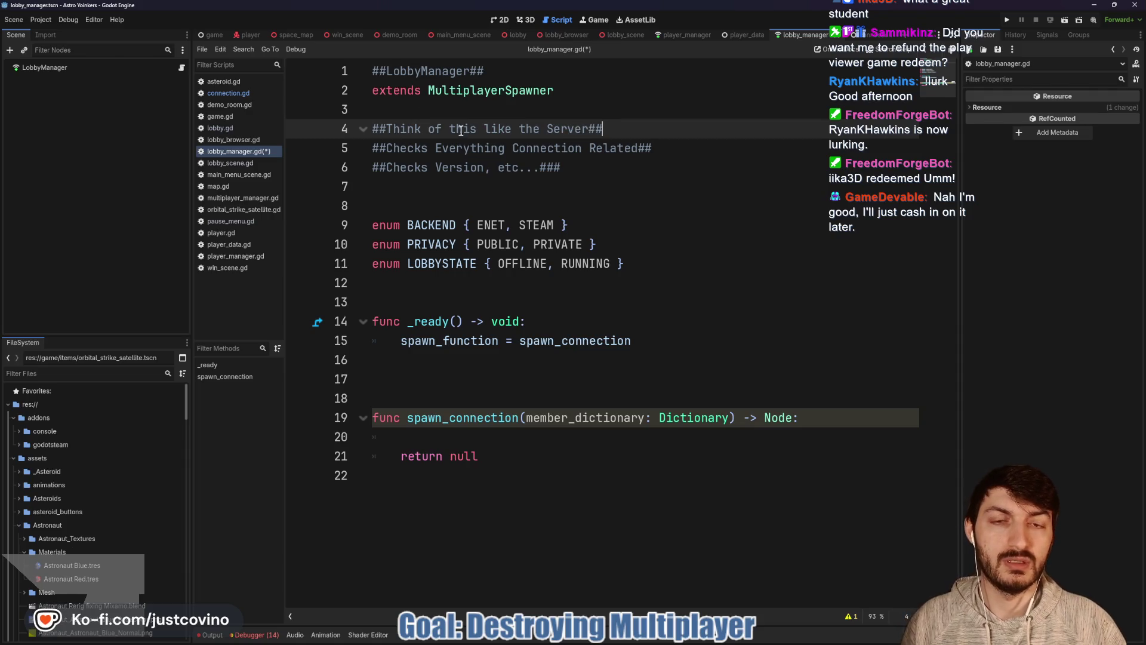
click(547, 182)
key(ctrl+s)
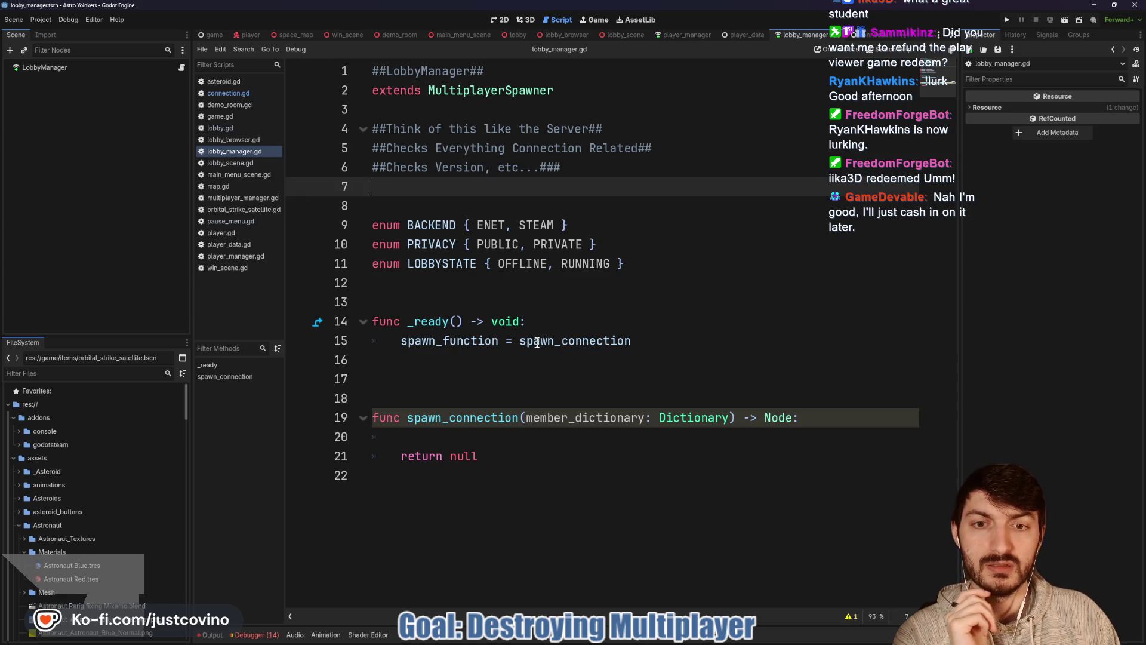
Study the spawn_function assignment and spawn_connection(member_dictionary: Dictionary), then switch to the connection scene.
mouse_move(523, 344)
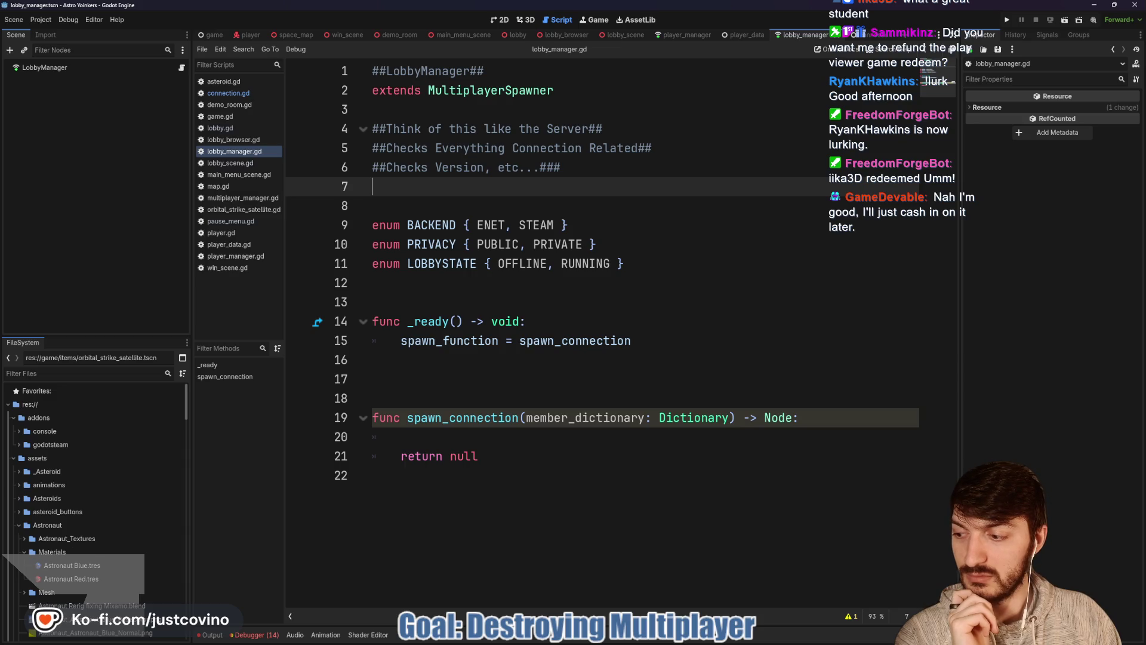
key(super+d)
key(super+d)
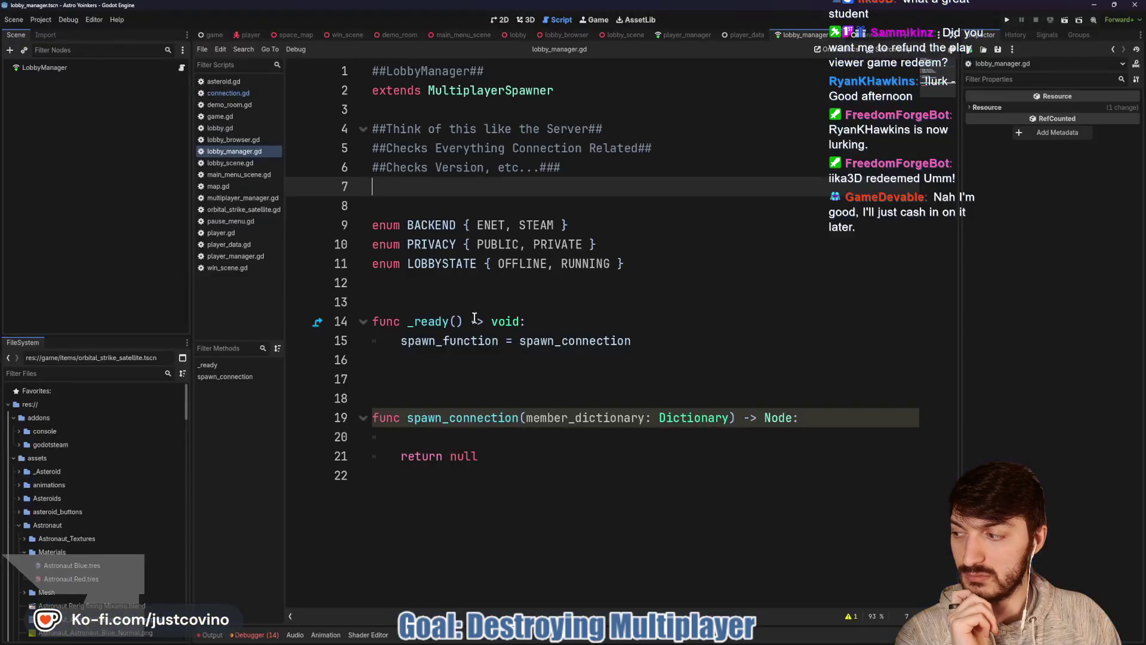
click(464, 380)
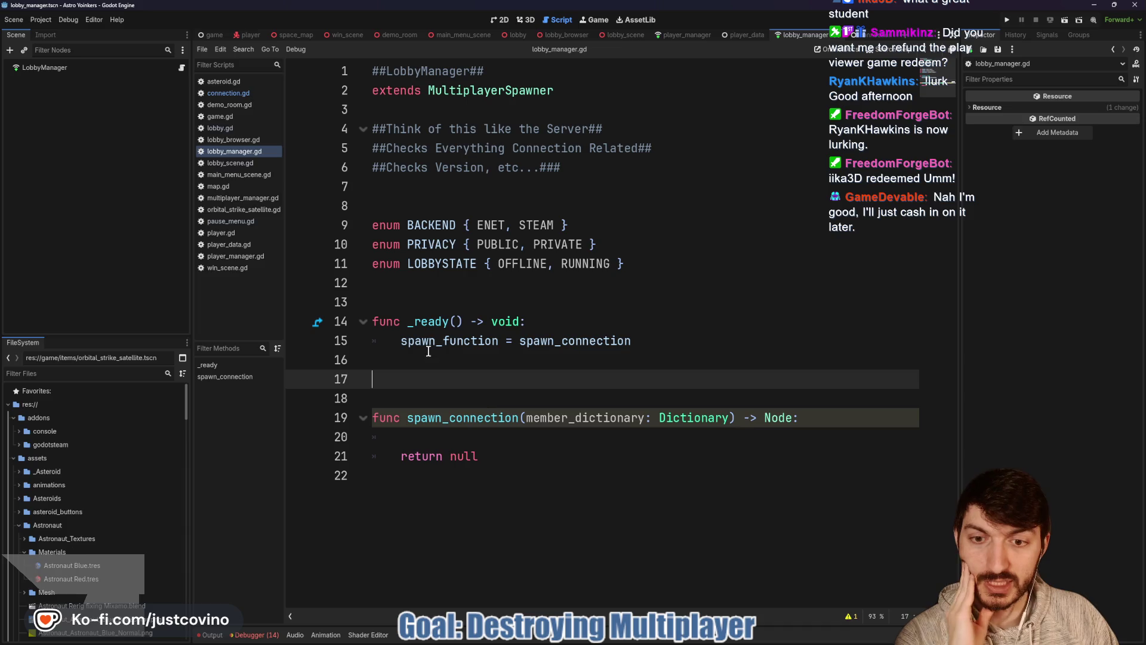
click(449, 420)
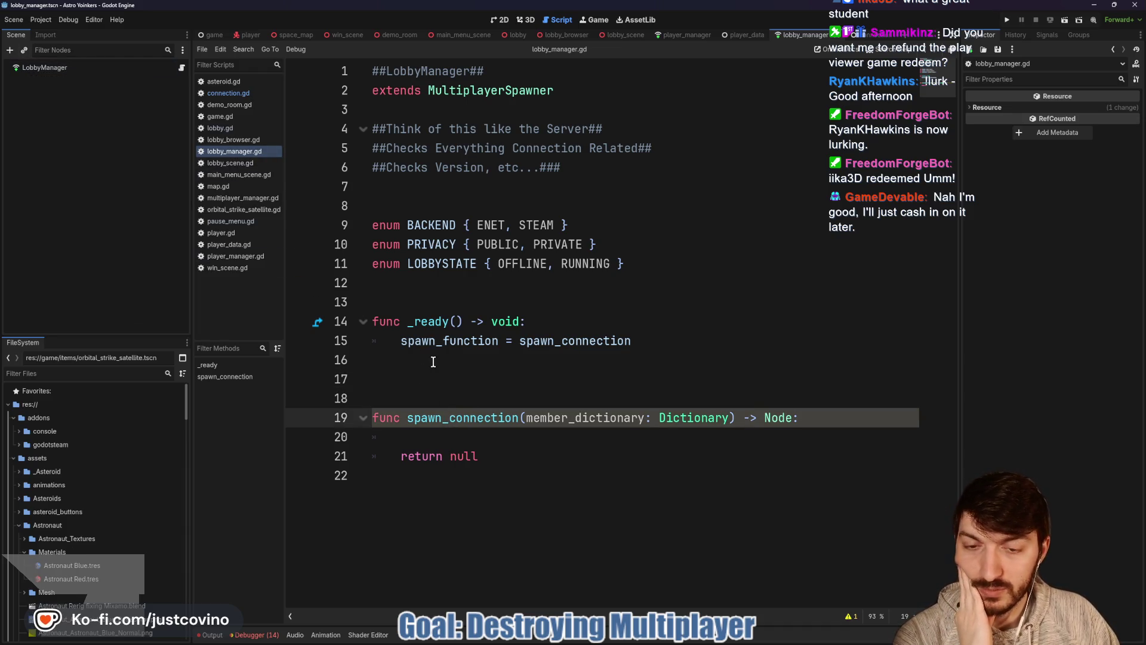
double_click(467, 420)
click(584, 425)
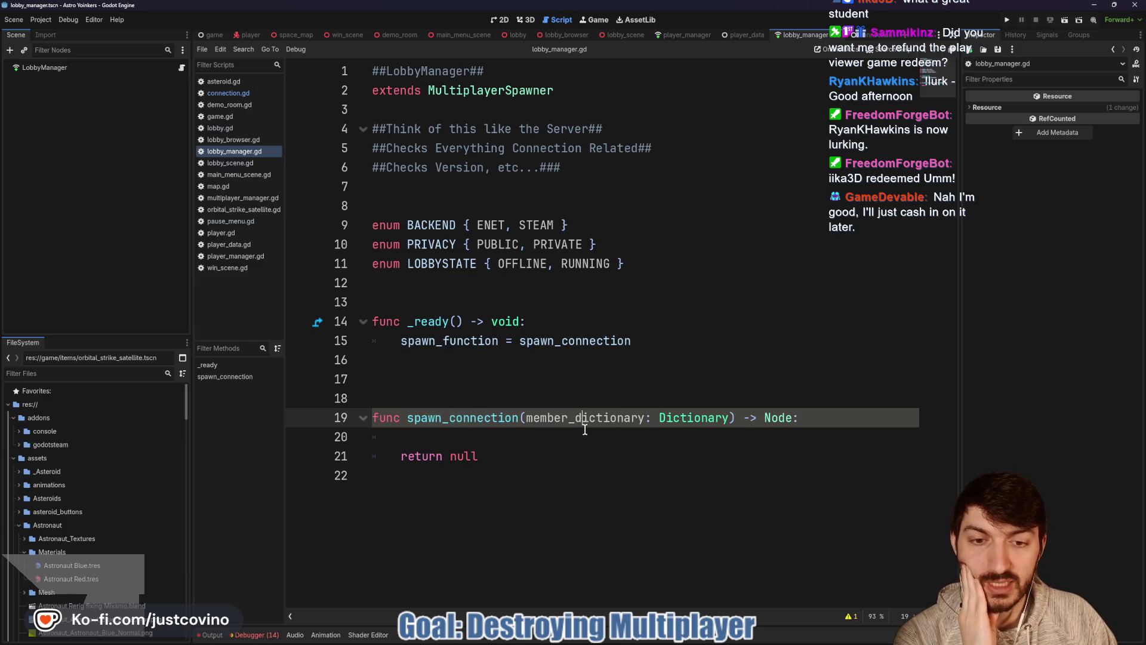
double_click(568, 424)
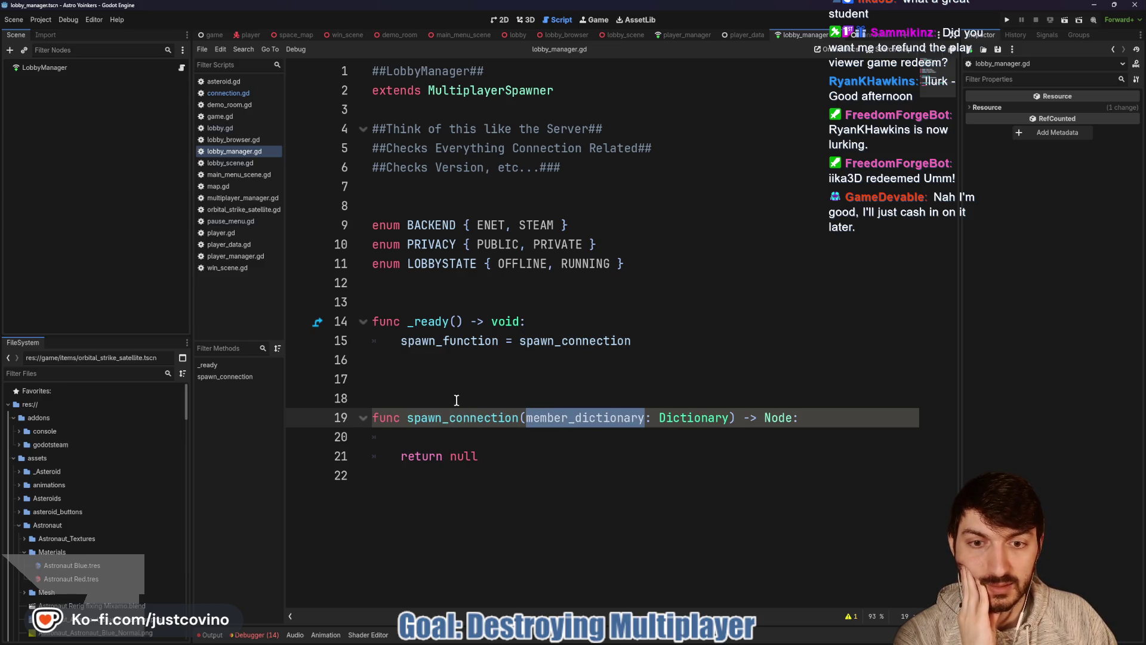
double_click(450, 345)
double_click(555, 345)
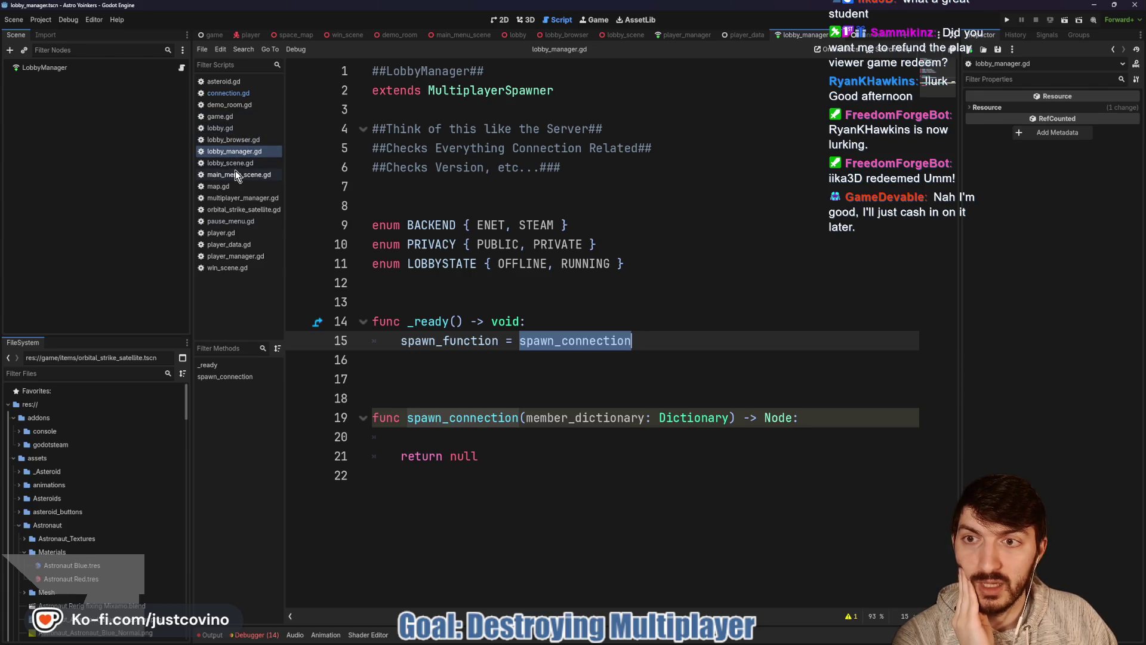
click(524, 417)
mouse_move(524, 417)
mouse_down()
mouse_move(744, 418)
mouse_move(723, 421)
mouse_up()
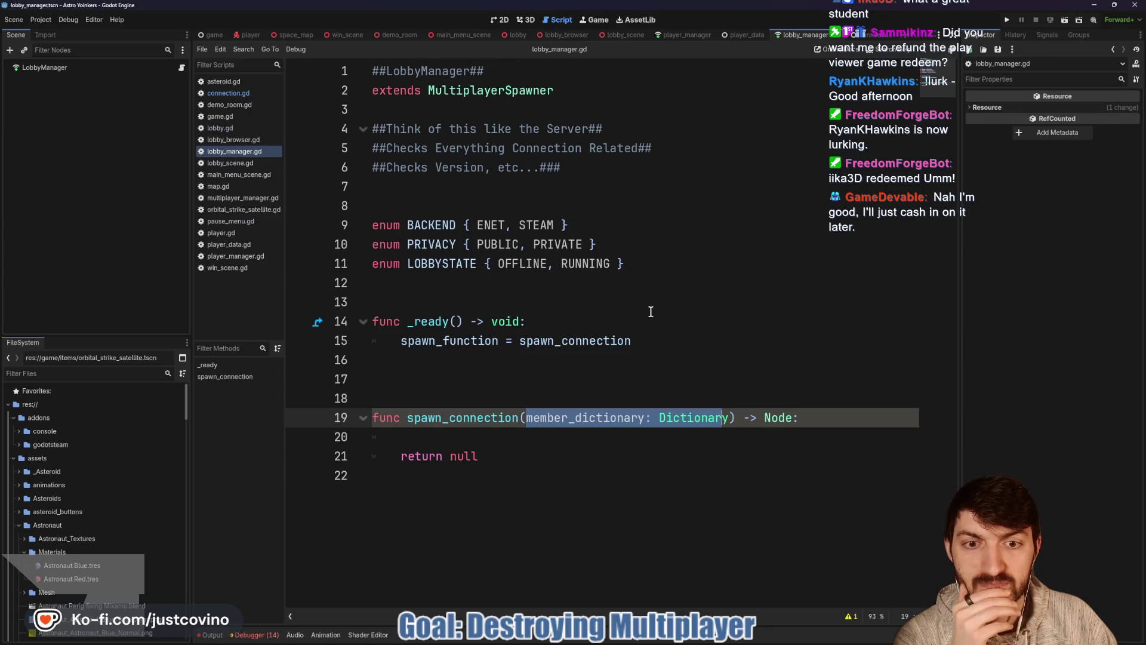
click(879, 37)
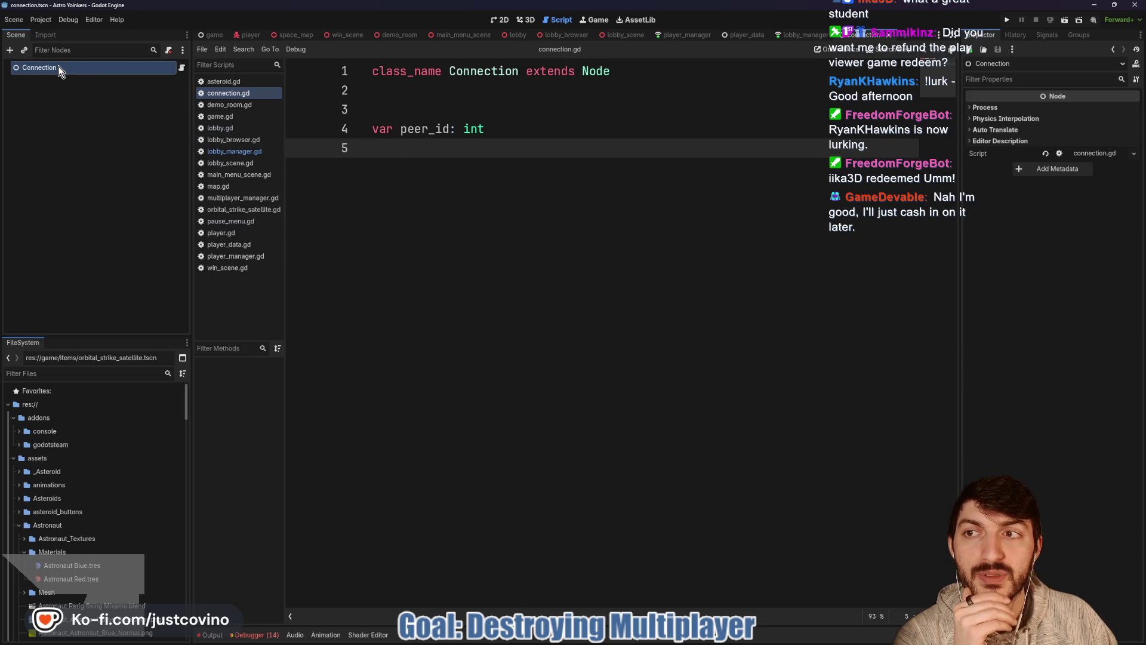
Change the class_name on line 1 from Connection to LobbyMember.
drag(520, 71, 451, 71)
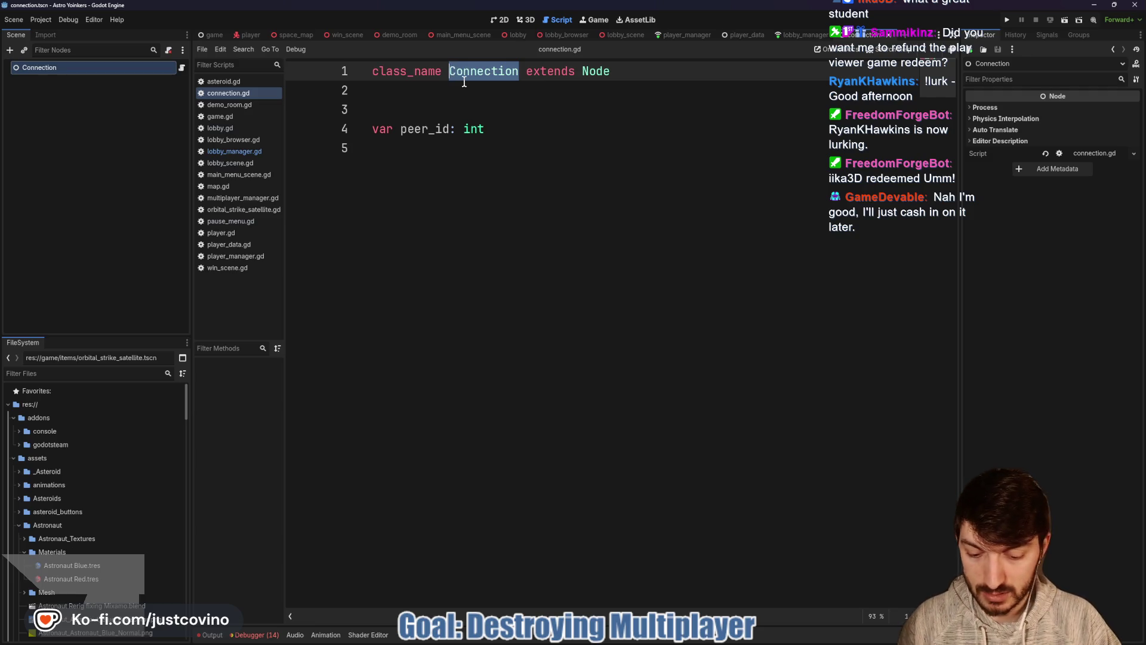
text(LobbyMemmv)
key(BackSpace)
key(BackSpace)
text(ber)
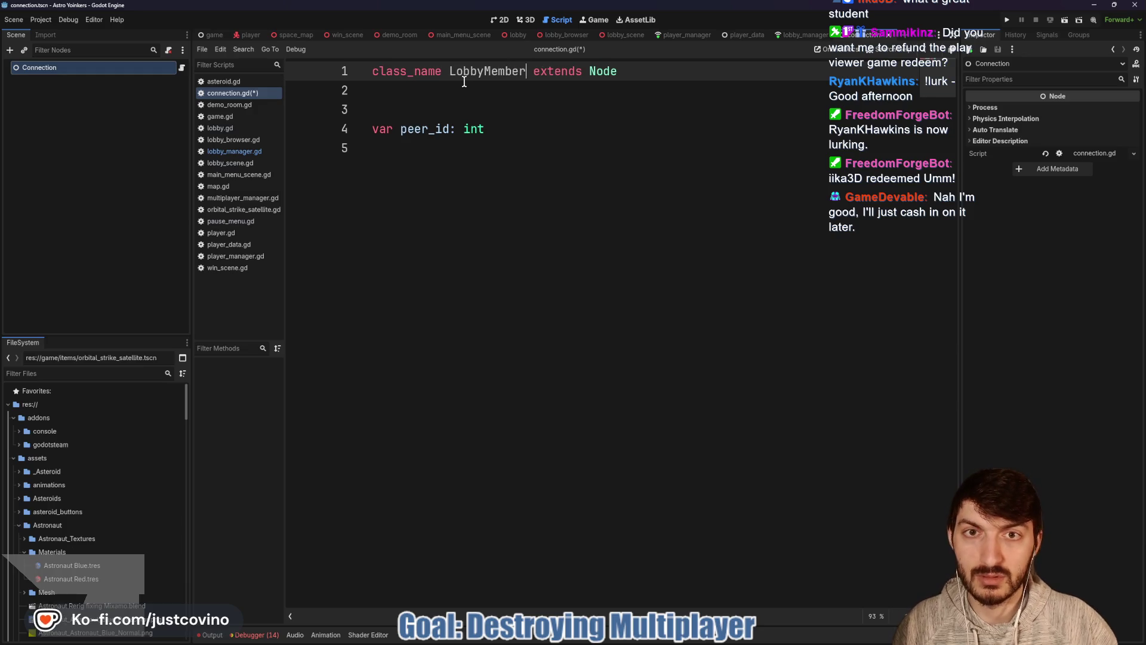
click(465, 110)
Rename the scene's root node to LobbyMember and save the connection script.
double_click(79, 68)
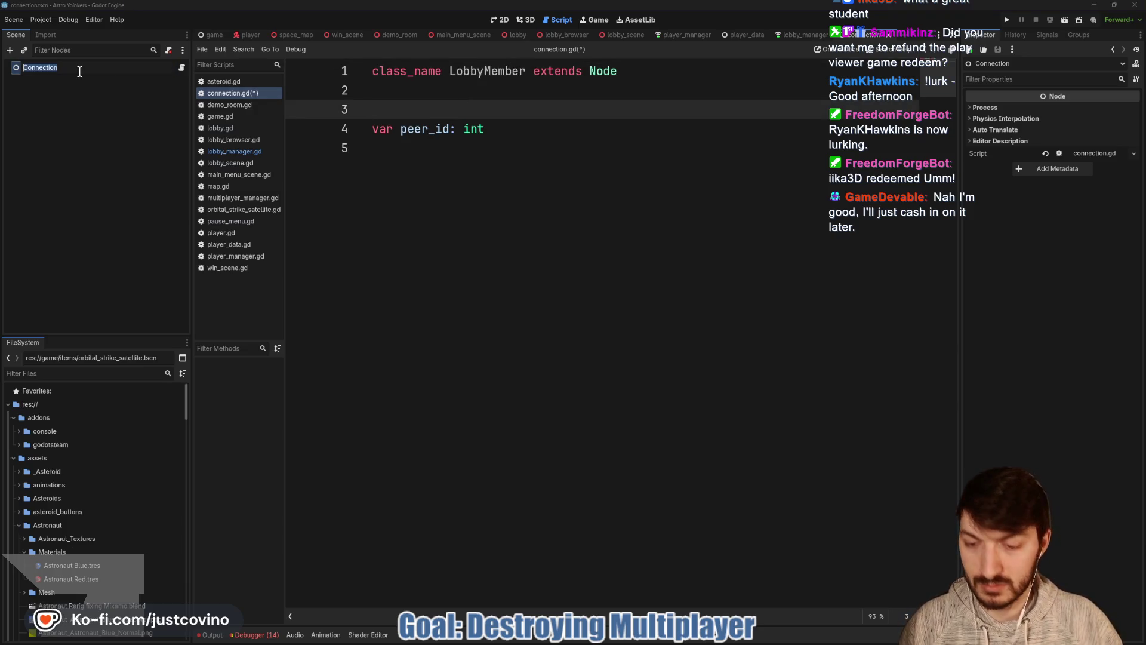
text(LobbyMember)
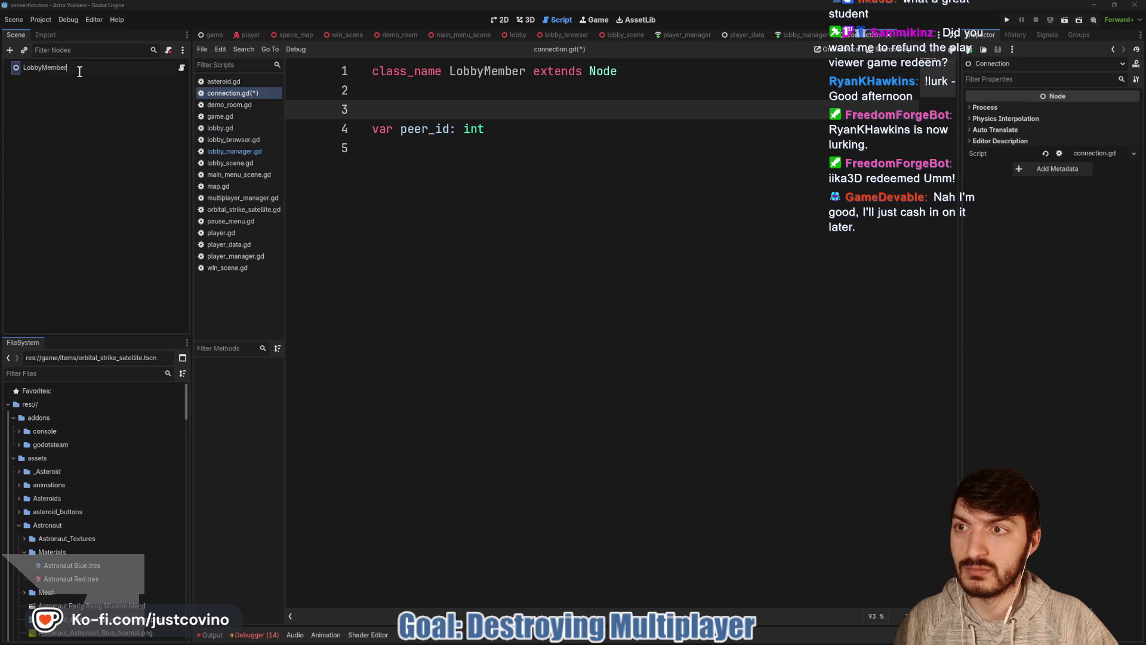
key(Return)
click(512, 187)
key(ctrl+s)
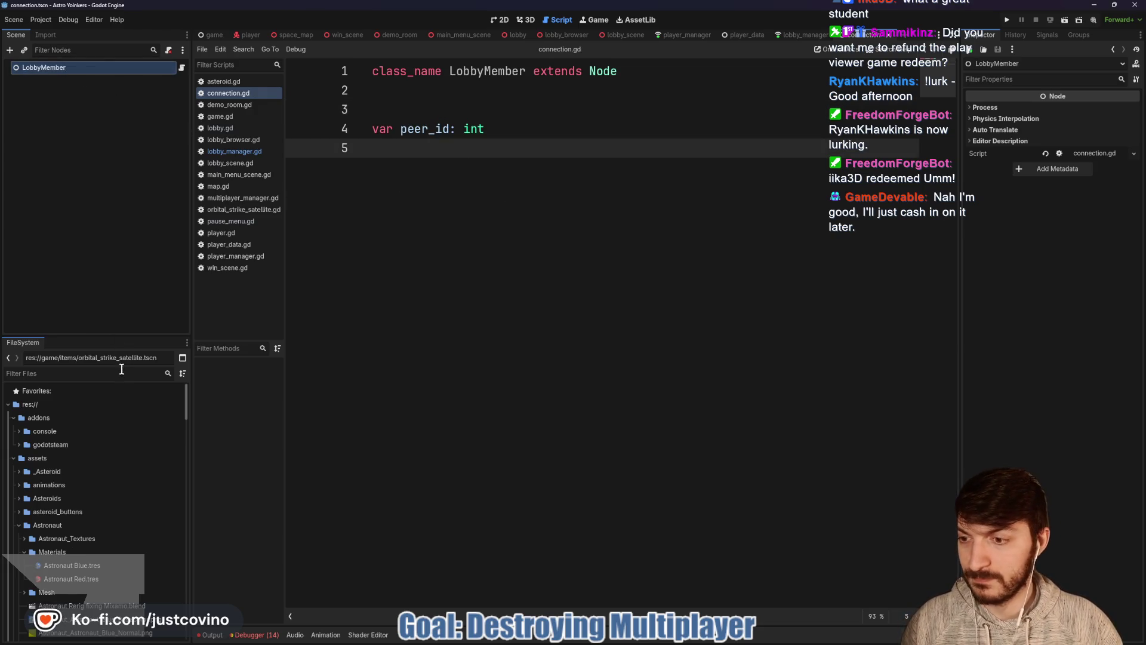
click(53, 377)
Filter the project files by 'connection' and rename connection.tscn to lobby_member.tscn.
text(conn)
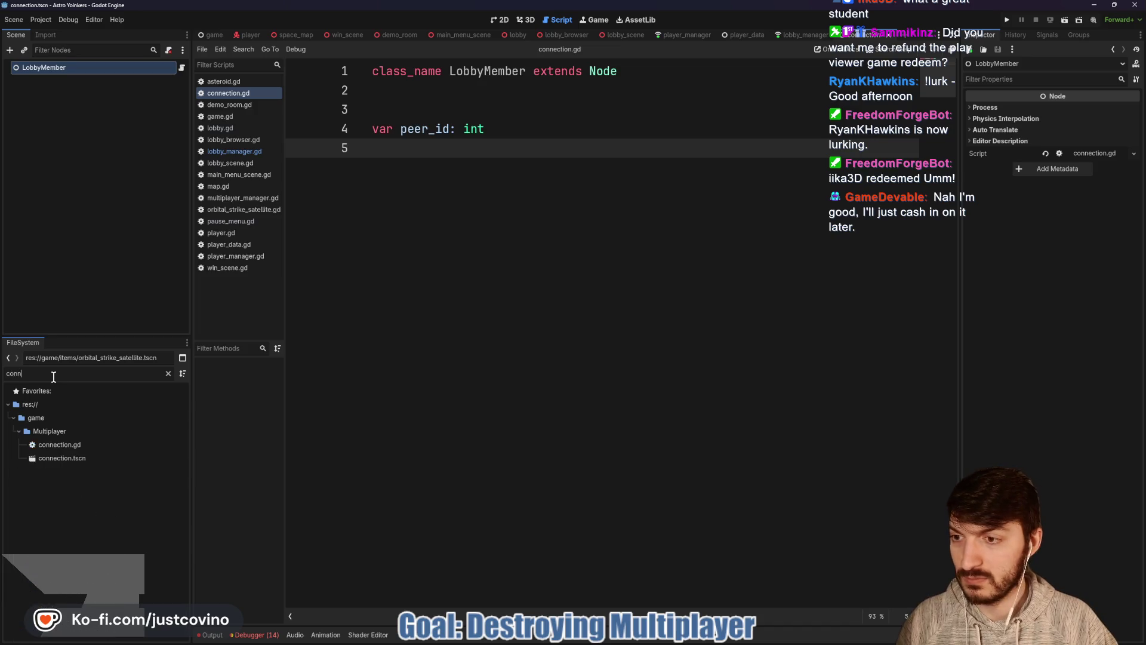
text(ection)
click(60, 458)
right_click(78, 458)
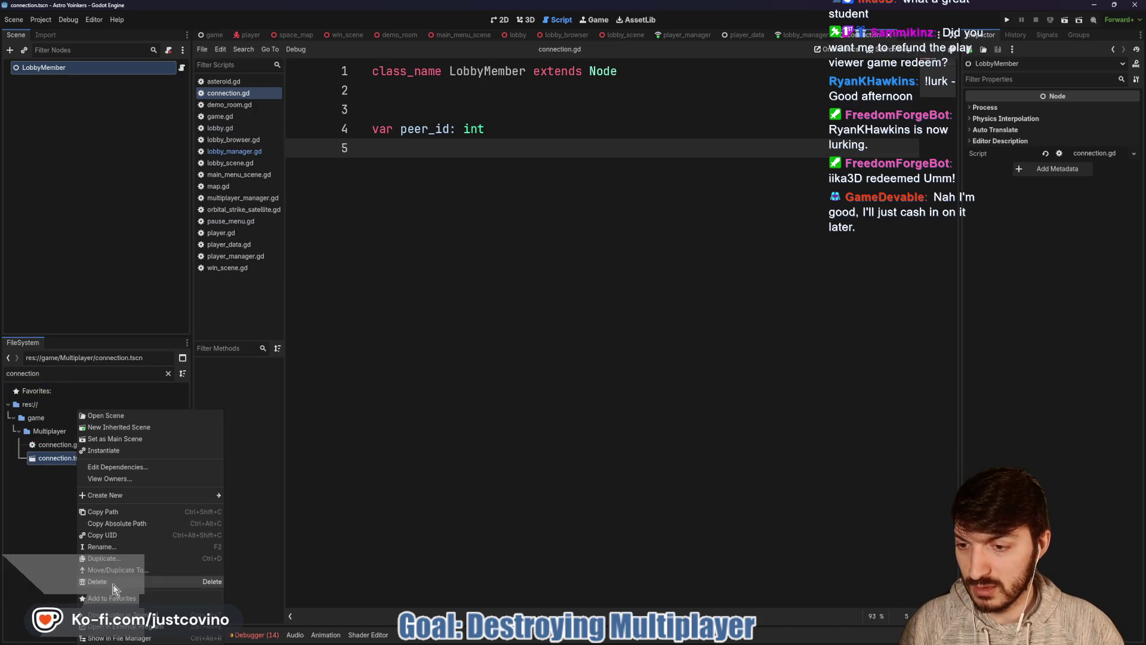
click(106, 547)
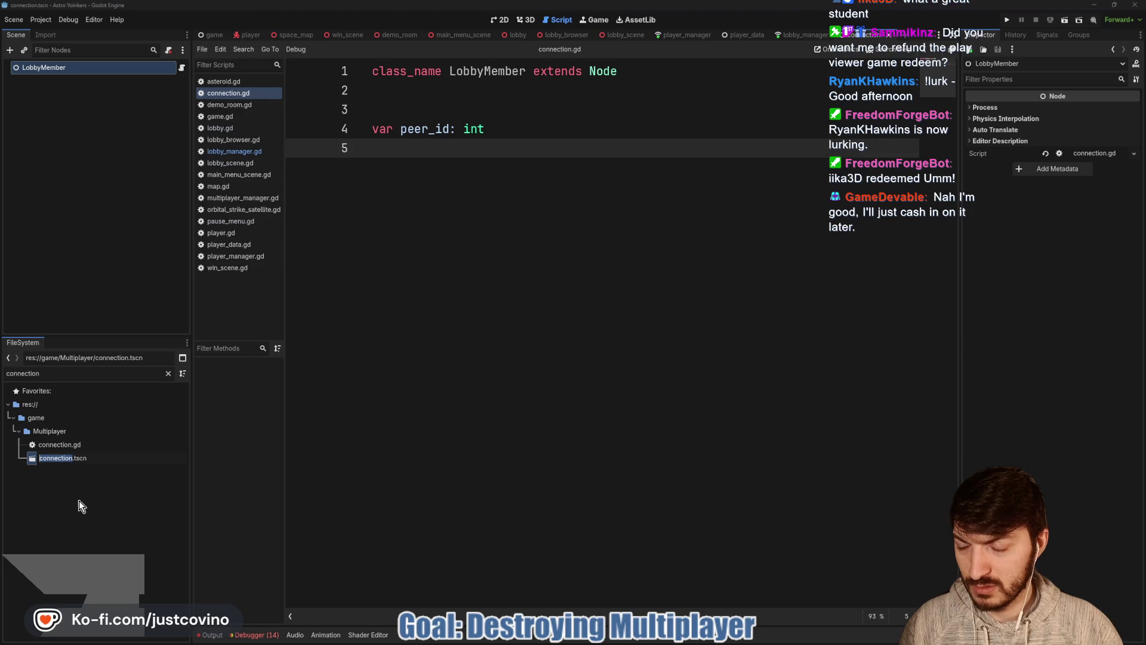
text(lobby)
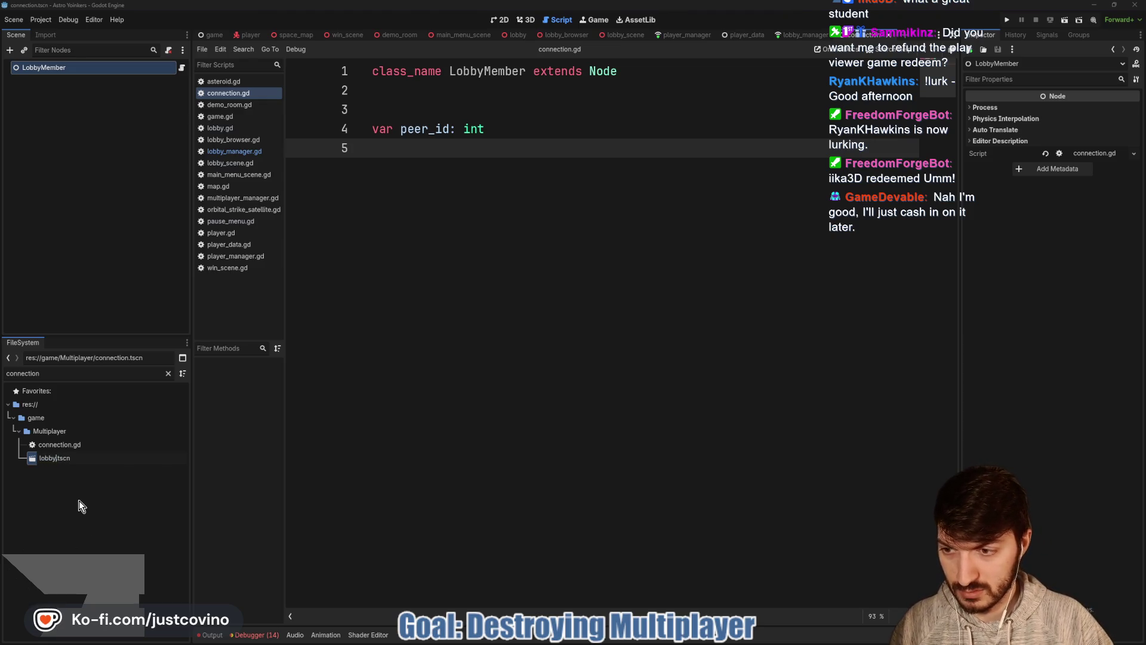
text(_member)
key(Return)
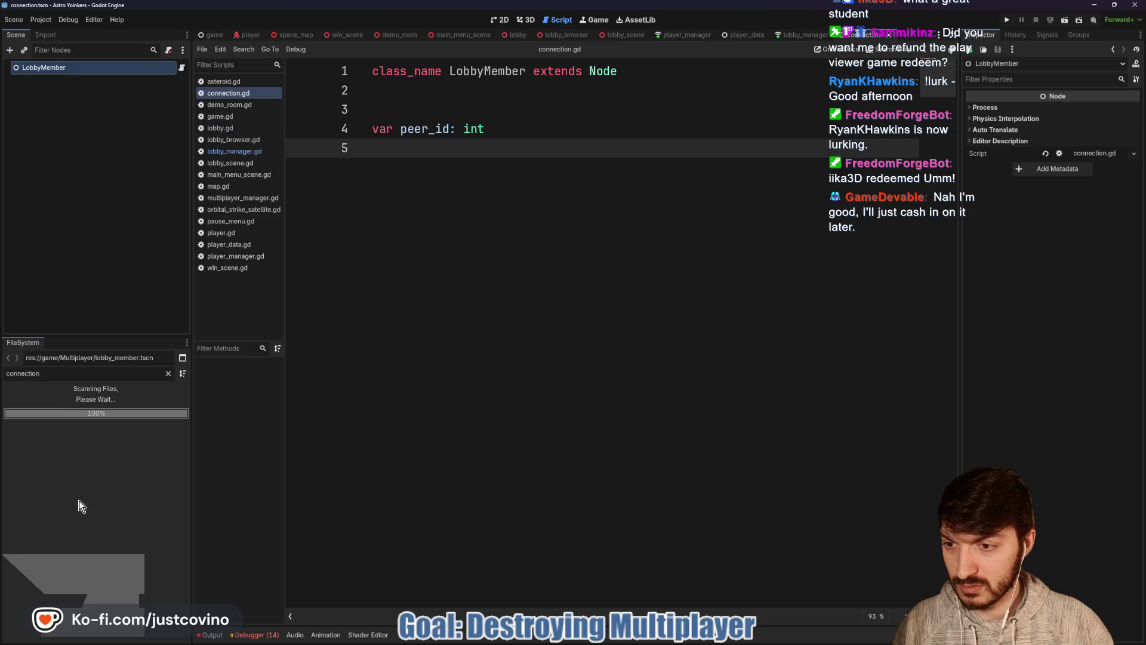
Rename connection.gd to lobby_member.gd and switch back to the GitHub LobbyMember.cs reference.
click(48, 446)
right_click(49, 446)
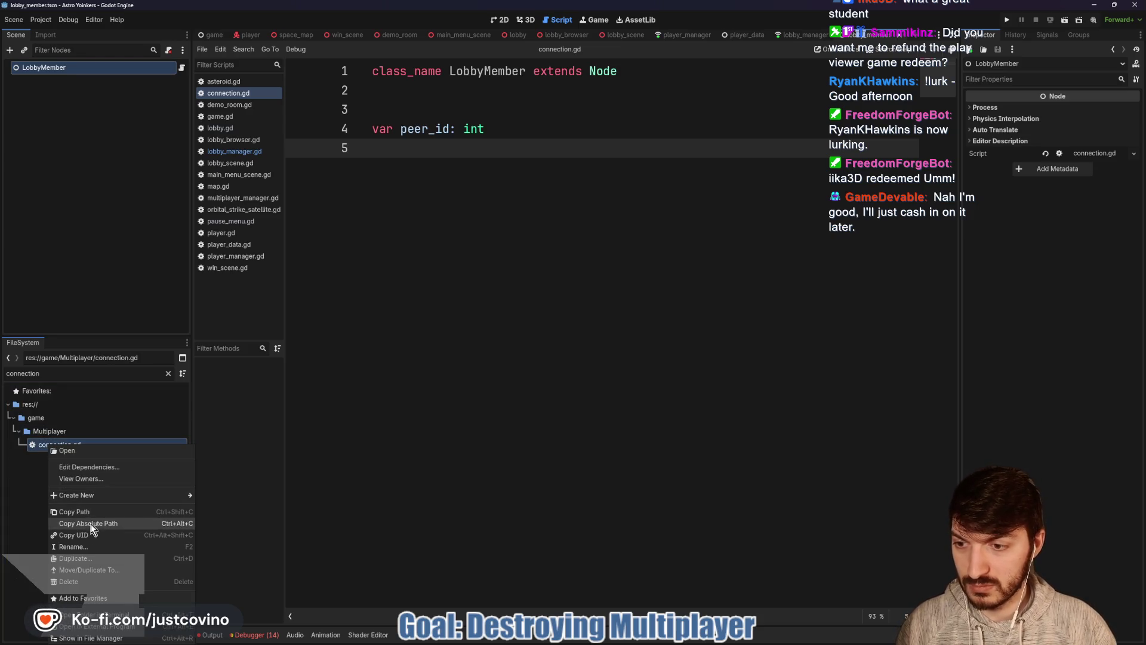
click(84, 547)
text(lobby_member)
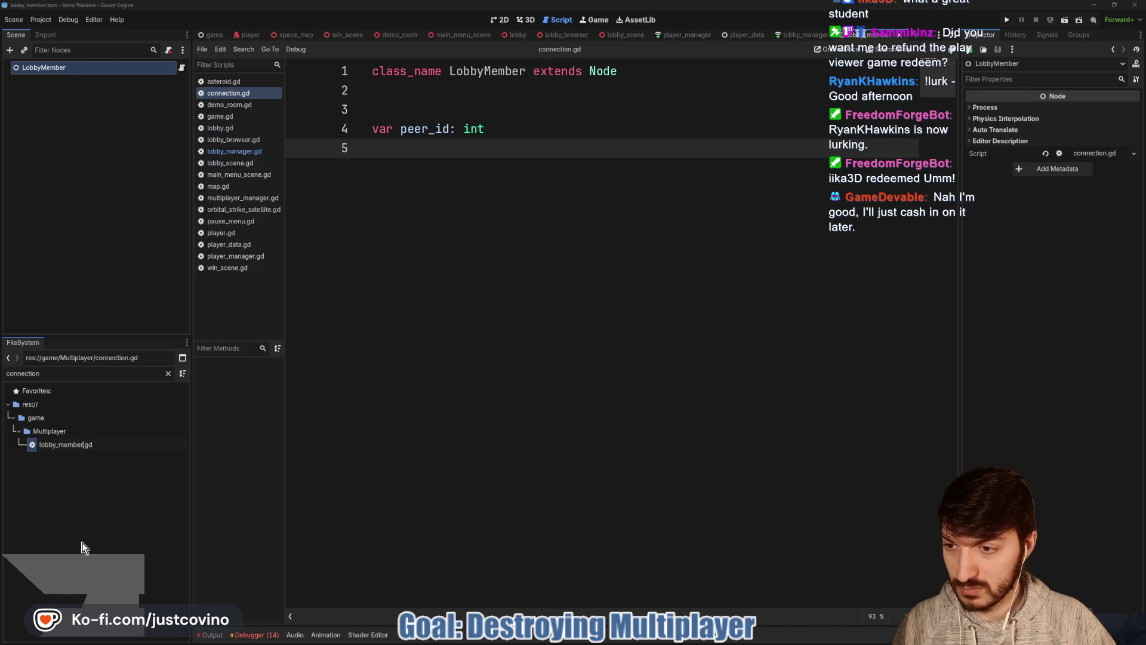
key(Return)
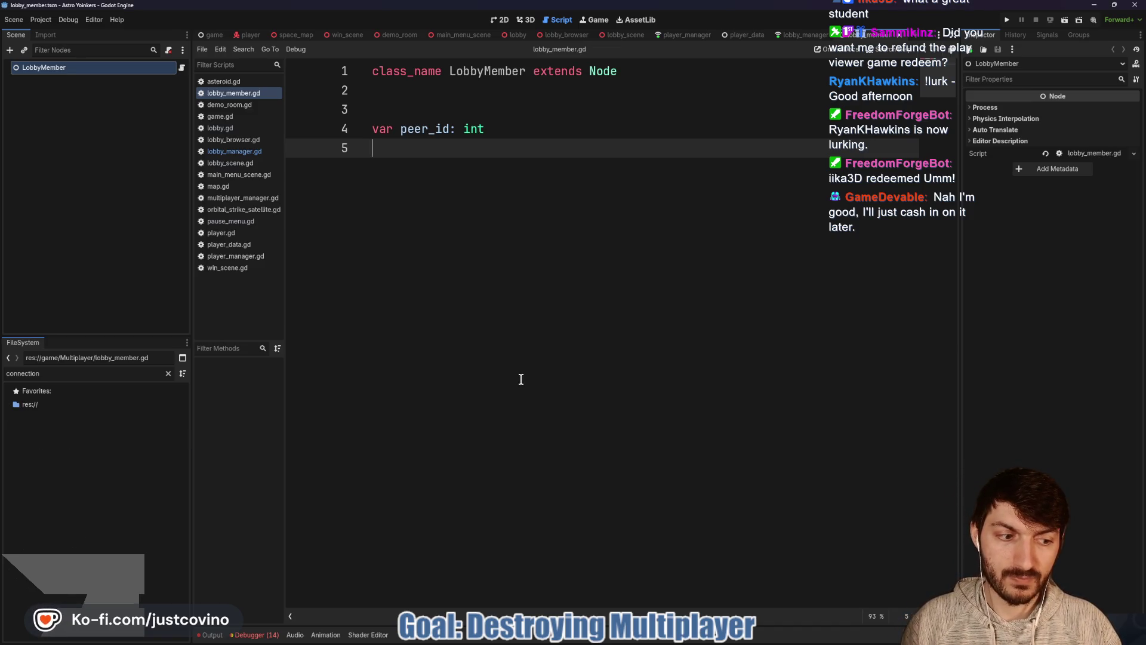
key(alt+Tab)
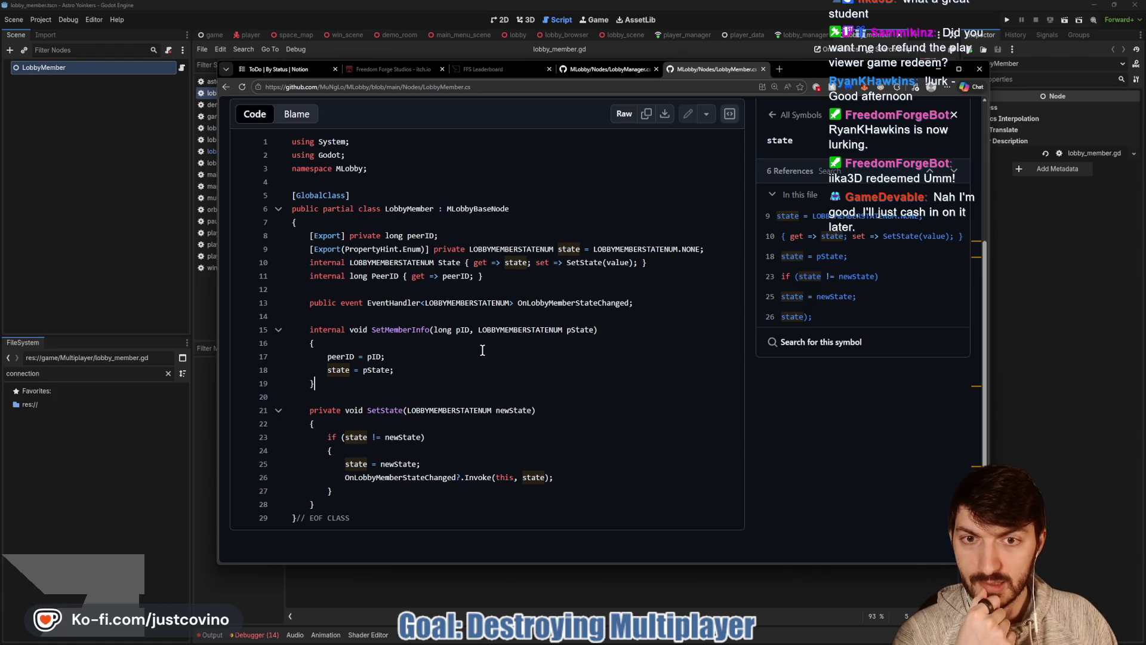
click(544, 576)
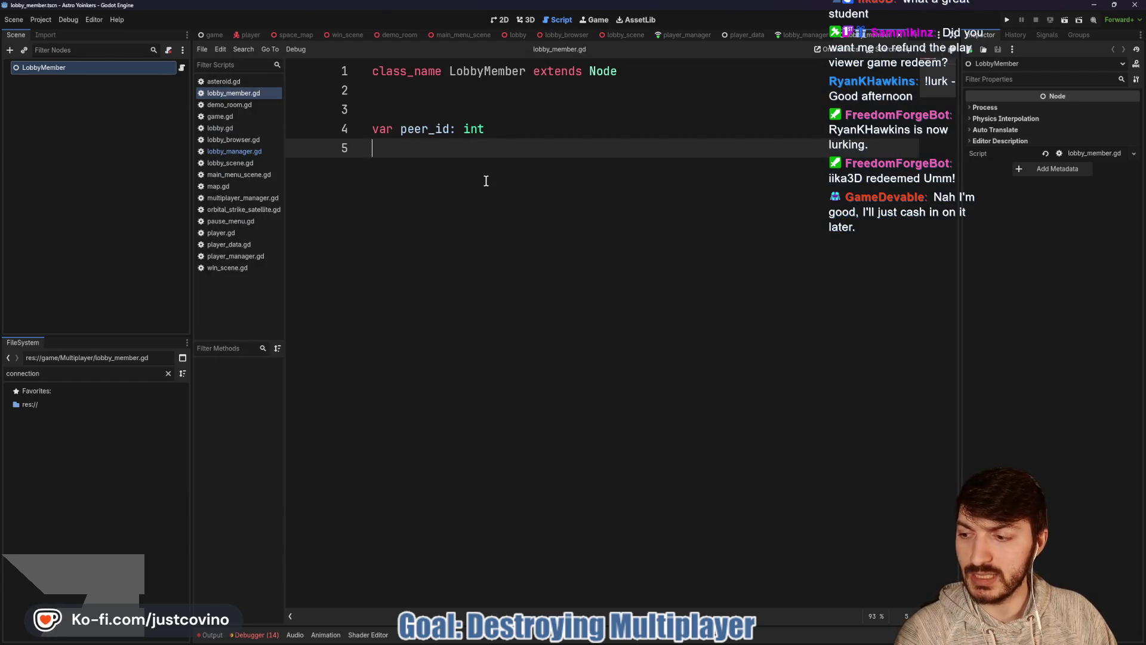
click(170, 373)
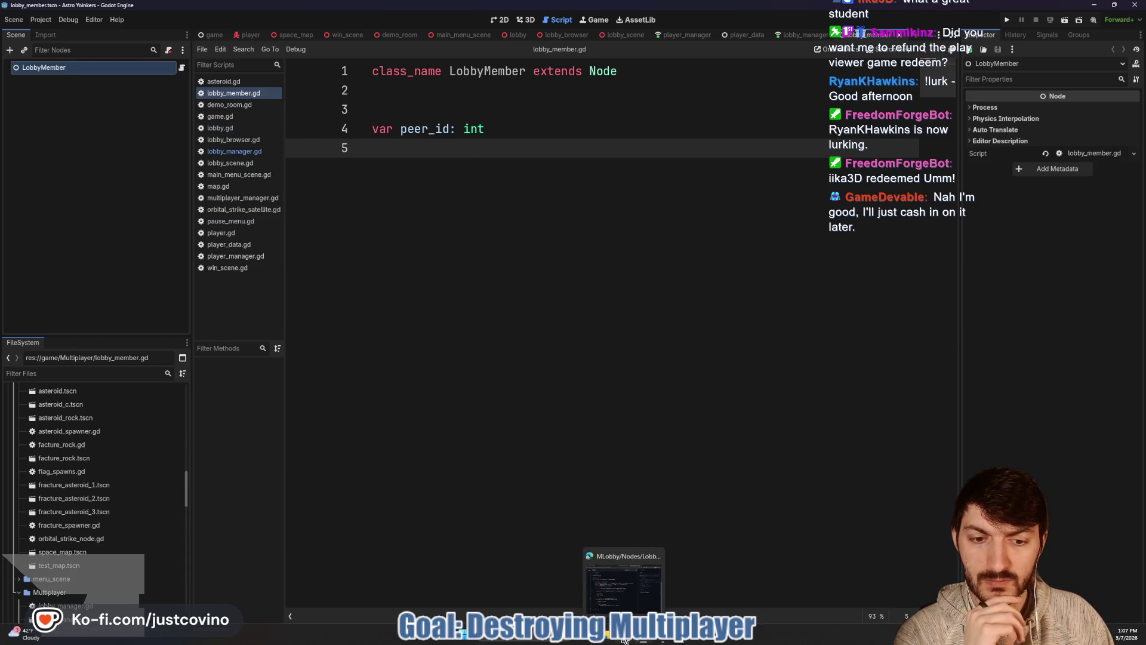
click(624, 640)
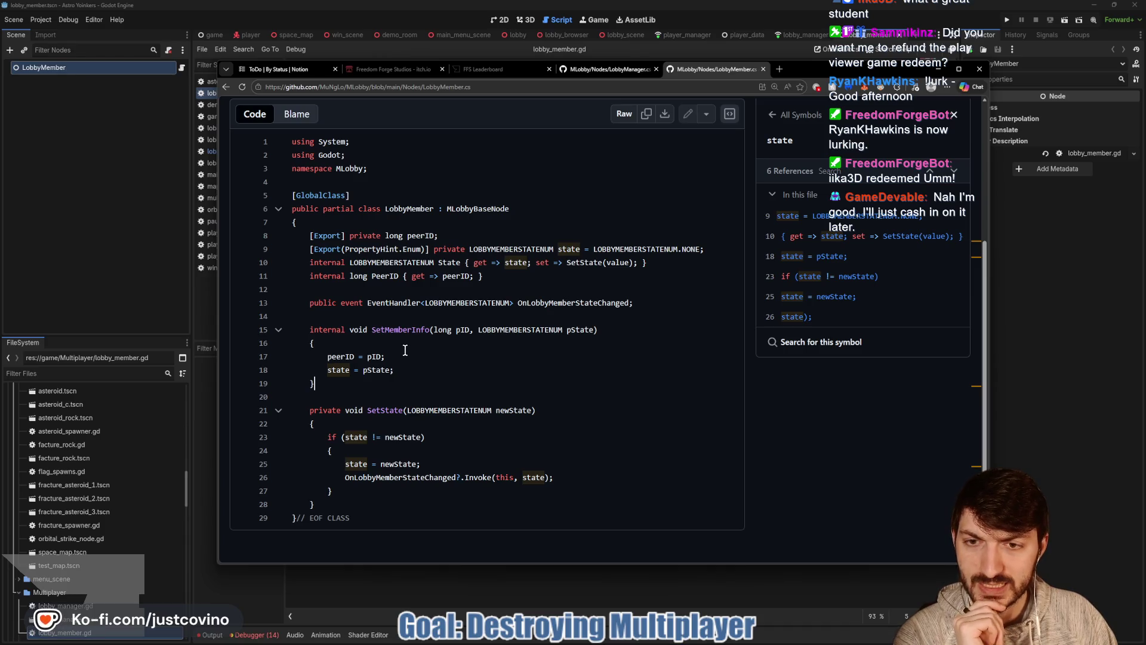